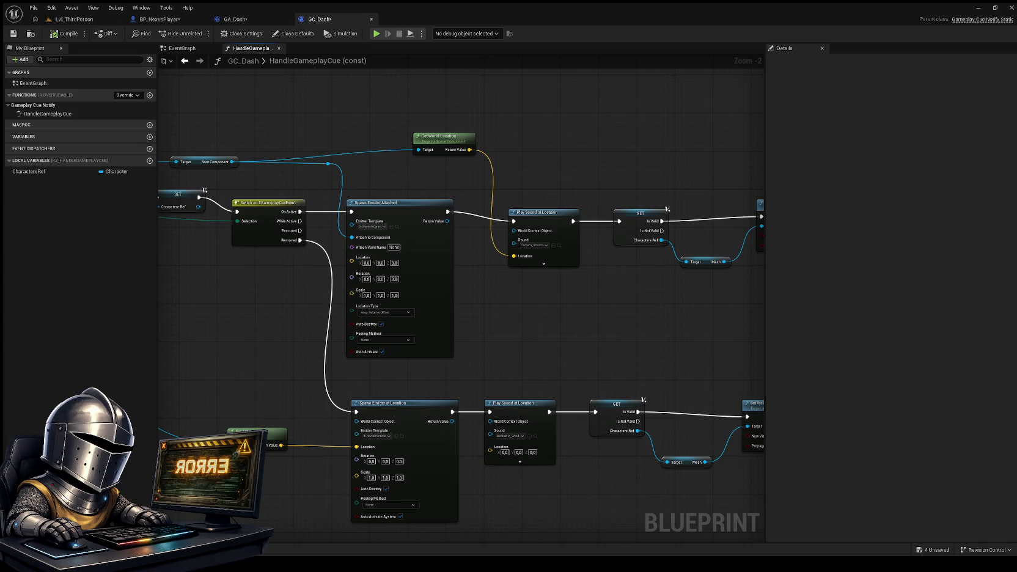
Paste a Spawn System Attached node into HandleGameplayCue and position it beside Spawn Emitter Attached
mouse_move(181, 310)
left_mouse_down()
mouse_move(333, 267)
mouse_move(481, 270)
left_mouse_up()
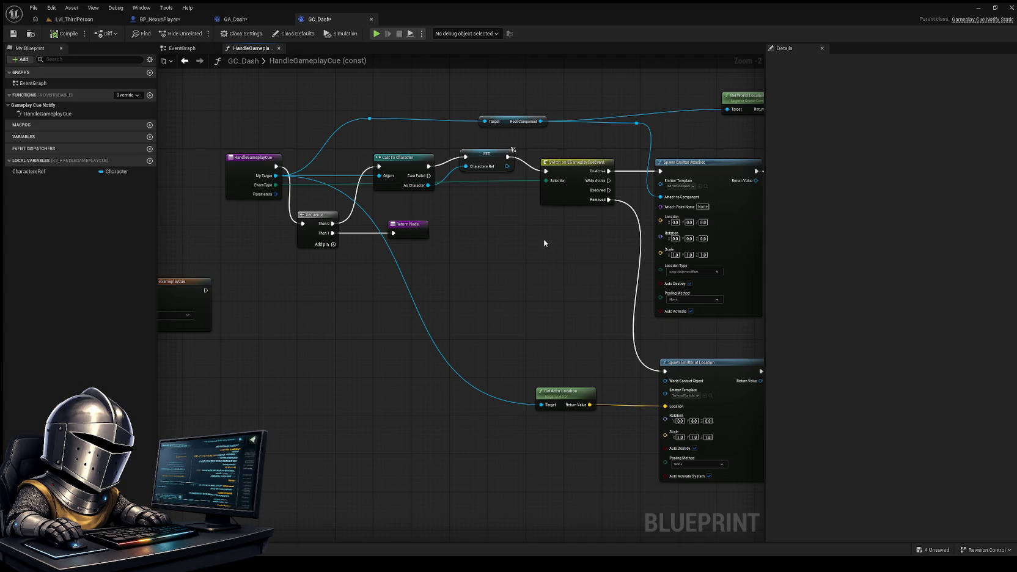
key("ctrl+v")
left_click_drag(564, 248, 435, 217)
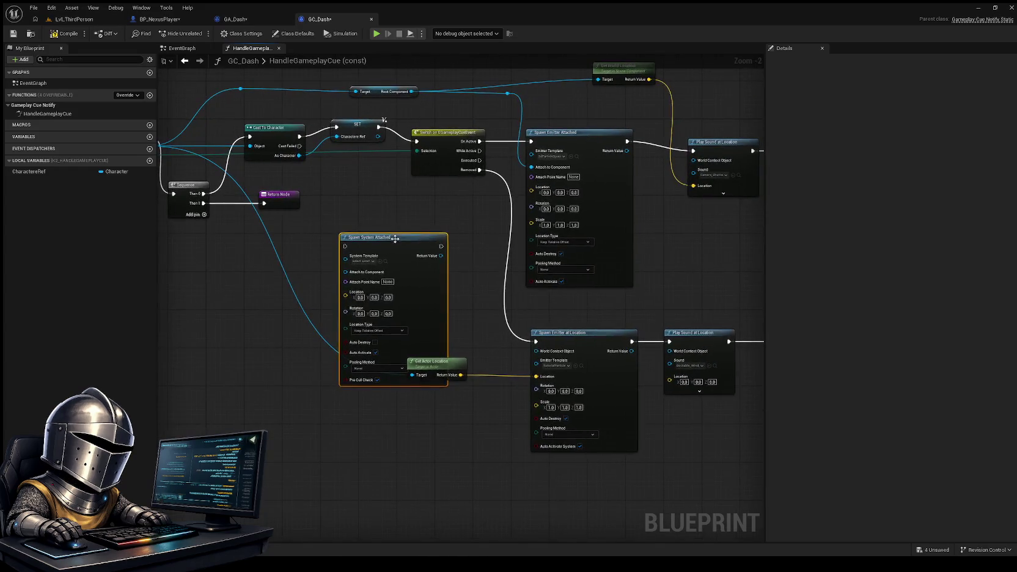
mouse_move(379, 267)
left_mouse_down()
mouse_move(396, 249)
mouse_move(392, 238)
left_mouse_up()
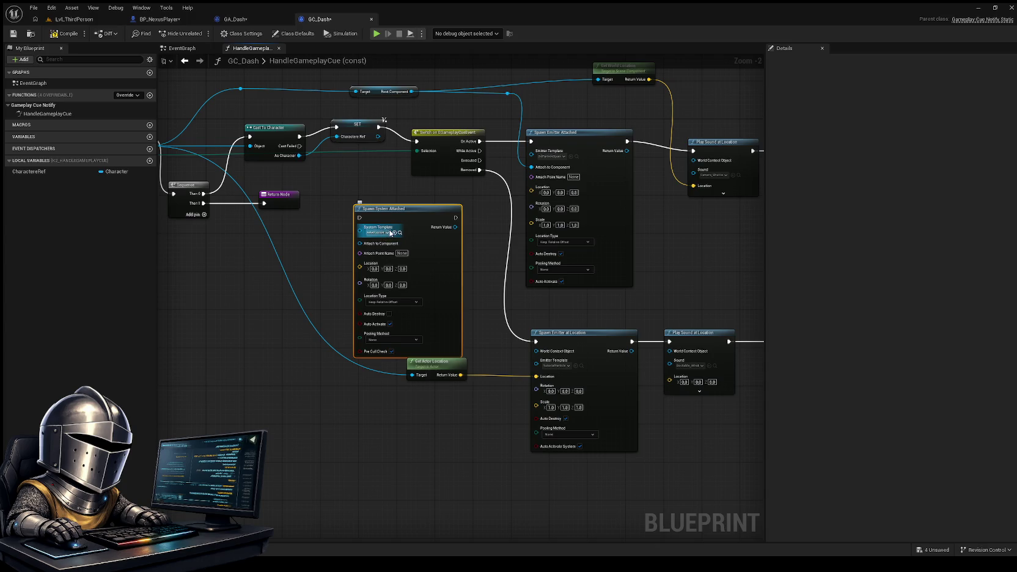
left_click(490, 209)
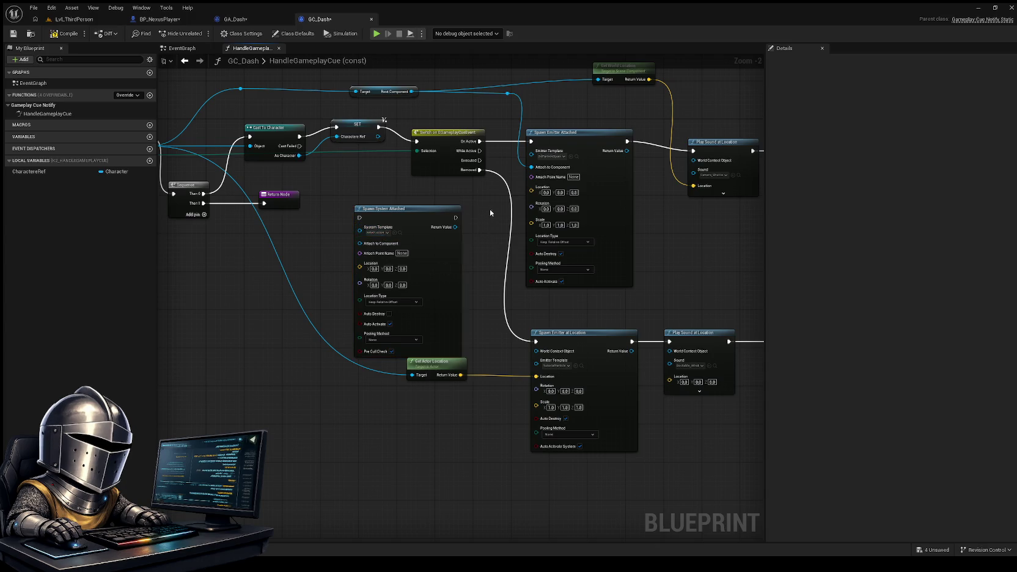
left_click_drag(489, 209, 403, 218)
left_click(506, 157)
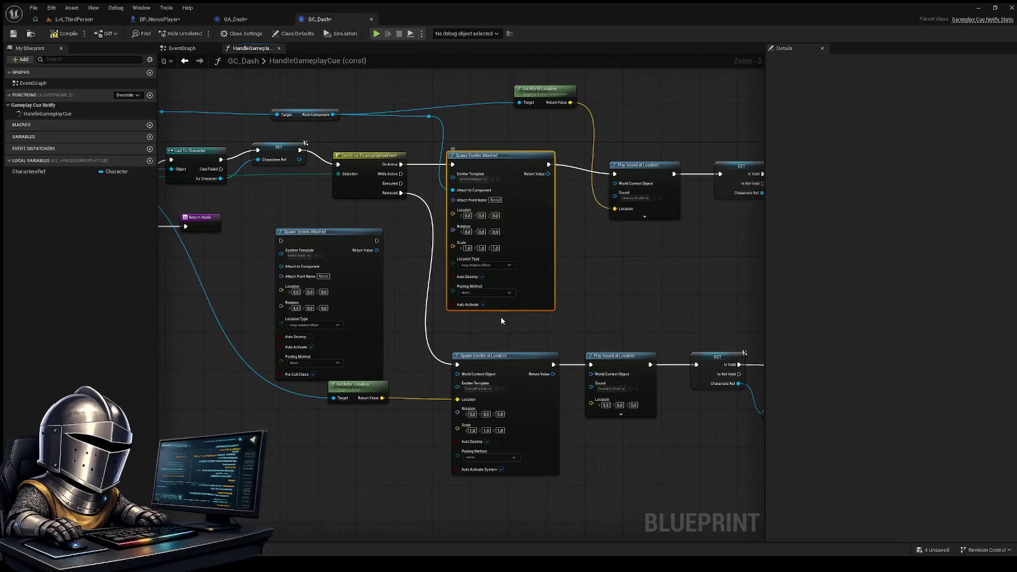
left_click_drag(539, 311, 609, 178)
mouse_move(389, 332)
left_mouse_down()
mouse_move(454, 369)
mouse_move(401, 386)
left_mouse_up()
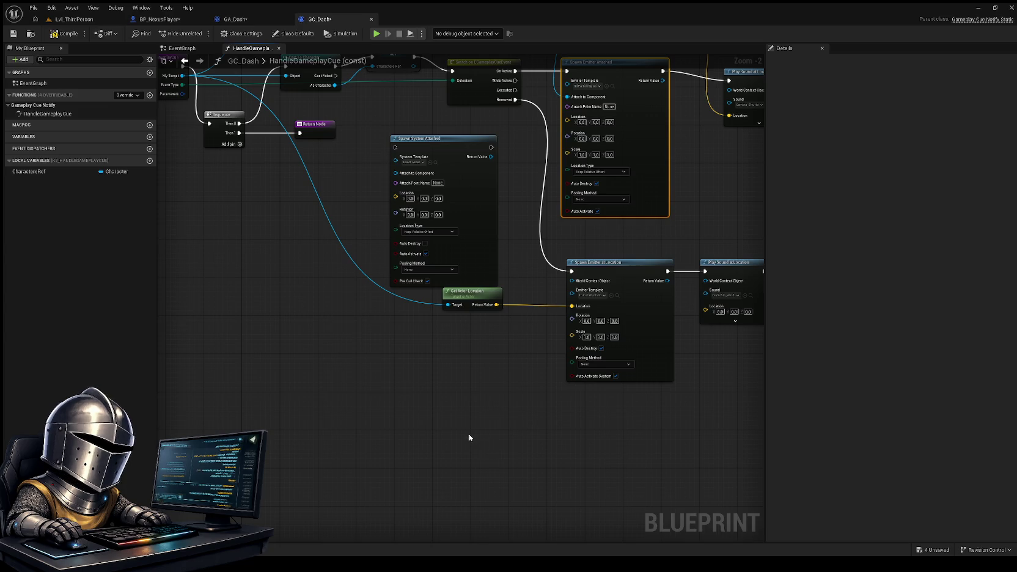
Replace Spawn Emitter at Location with Spawn System at Location, fed by actor location and Removed
key("ctrl+v")
left_click_drag(486, 340, 394, 367)
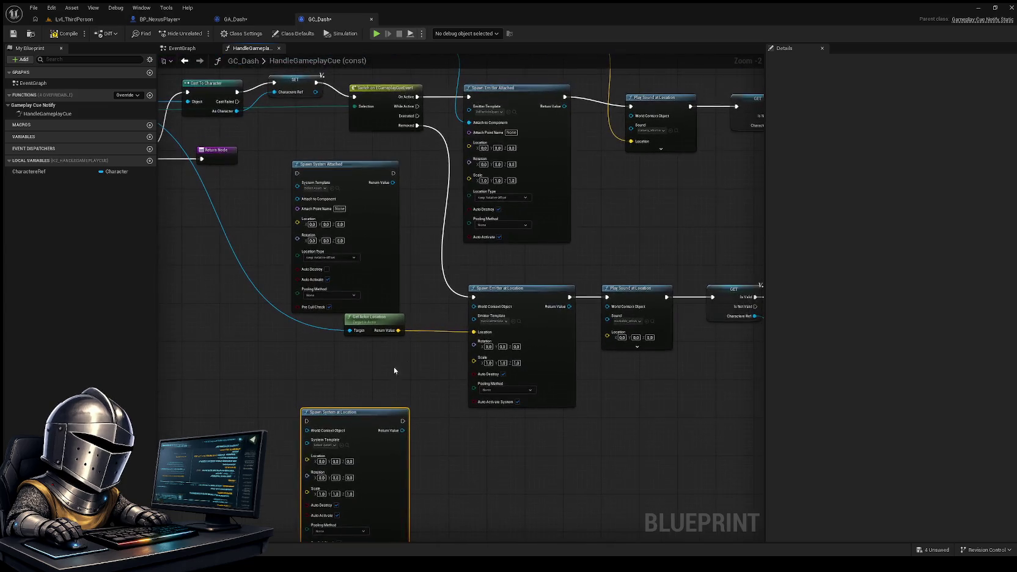
left_click(533, 287)
key("Delete")
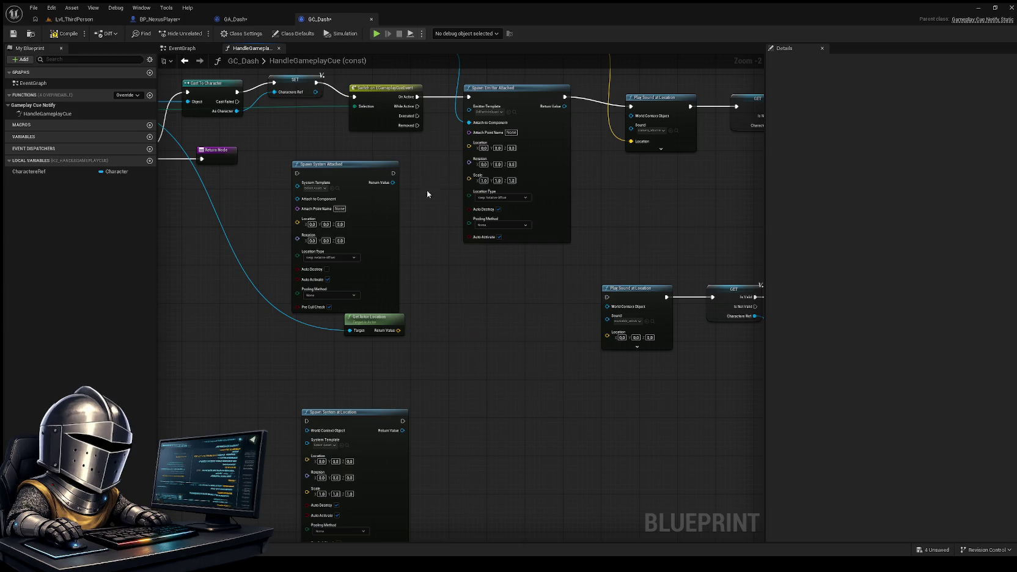
left_click_drag(354, 418, 501, 278)
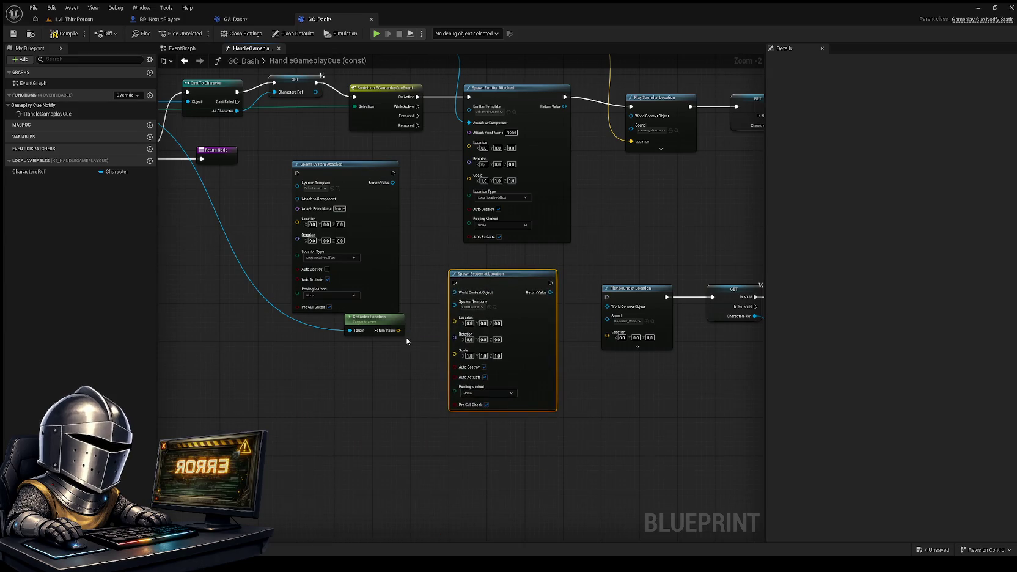
left_click_drag(398, 330, 454, 318)
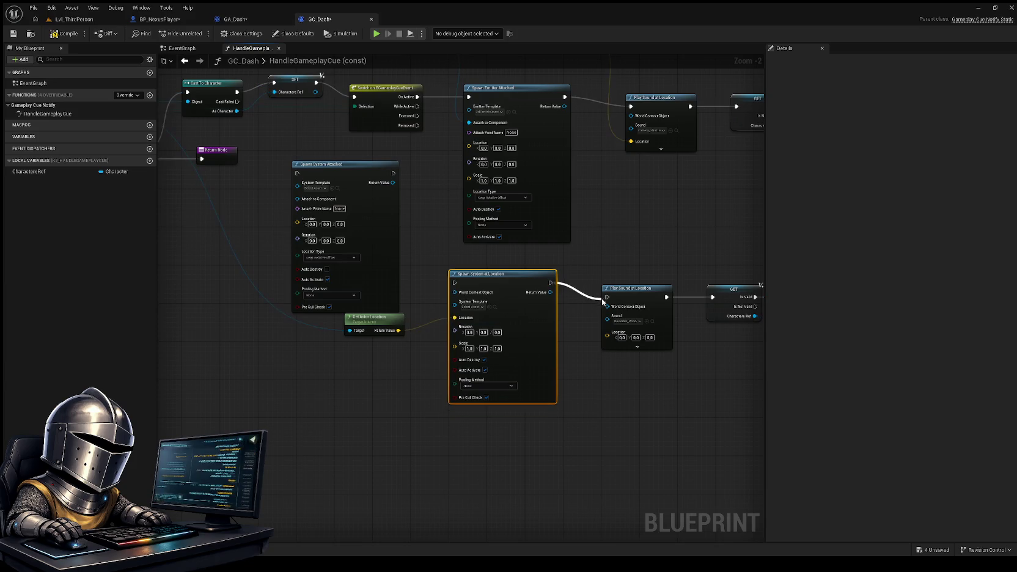
mouse_move(443, 236)
left_mouse_down()
mouse_move(487, 266)
mouse_move(478, 287)
left_mouse_up()
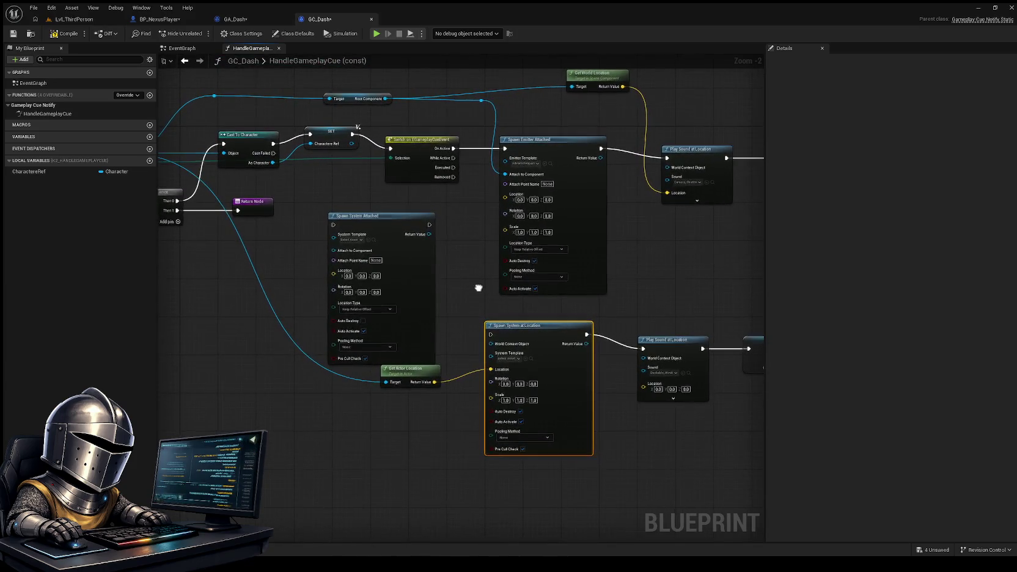
left_click_drag(490, 334, 455, 177)
Replace Spawn Emitter Attached with Spawn System Attached, wired On Active to Play Sound, attached to root
left_click(392, 219)
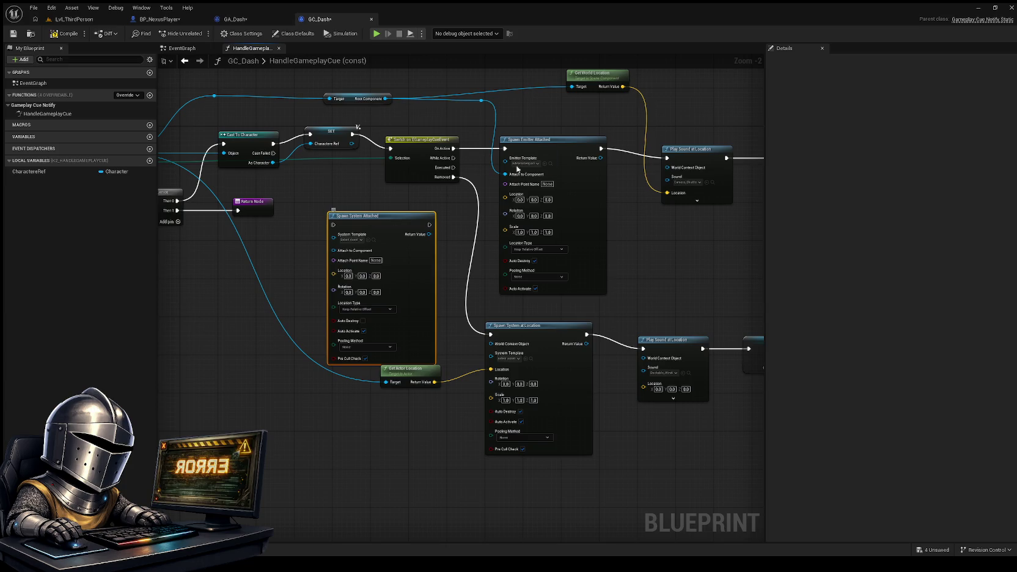
left_click(563, 140)
key("Delete")
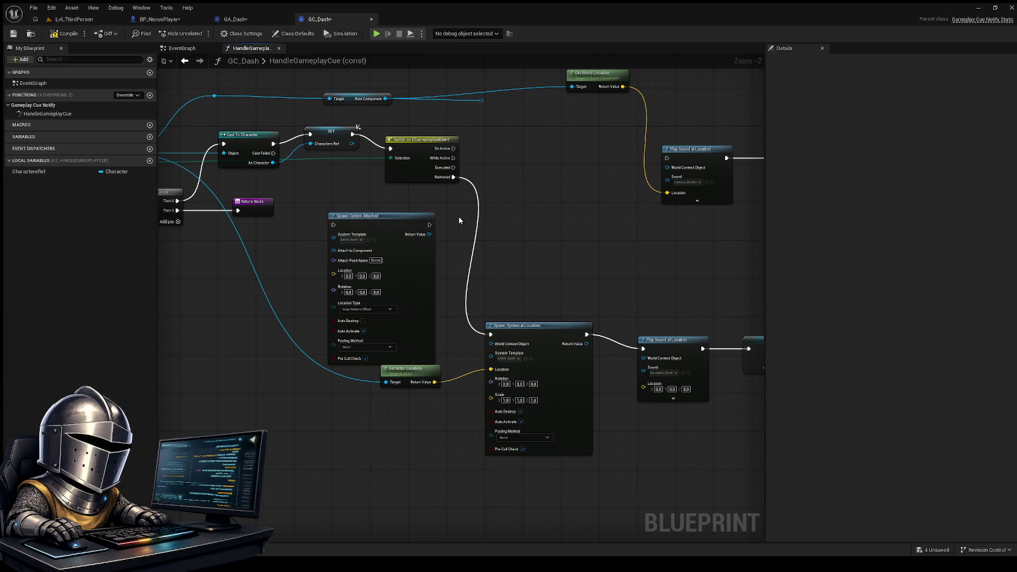
left_click_drag(404, 217, 584, 137)
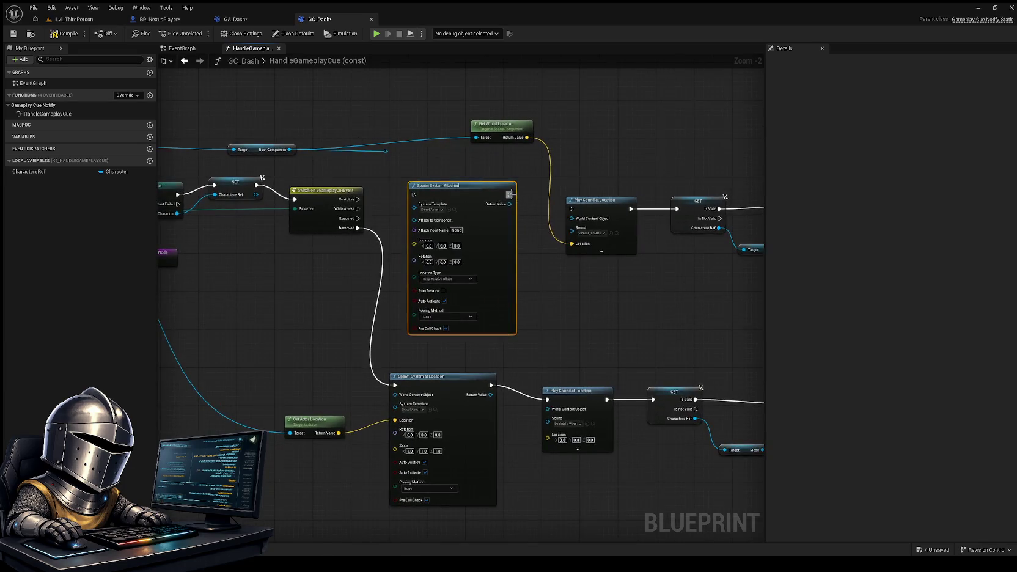
left_click_drag(509, 194, 570, 208)
left_click_drag(413, 194, 358, 199)
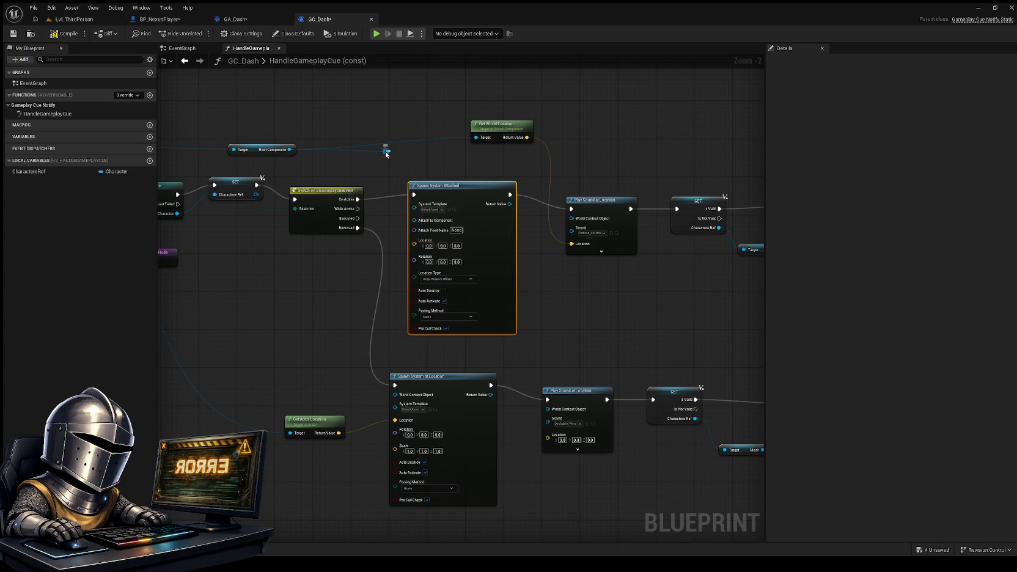
left_click_drag(385, 151, 413, 220)
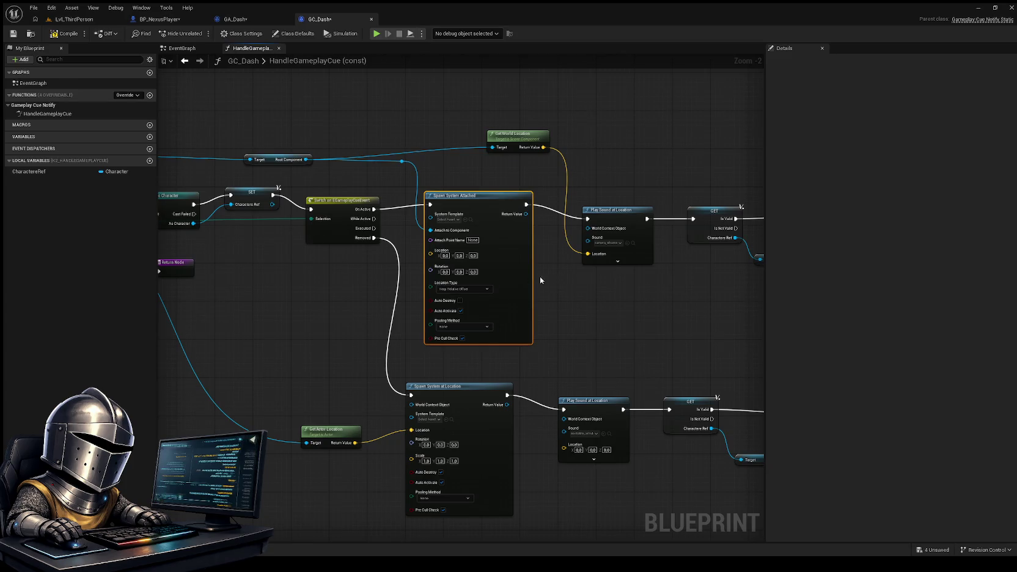
Search the Content Drawer for 'Particle' and briefly inspect the 3dParticleOpacity_Mat material
left_click(618, 300)
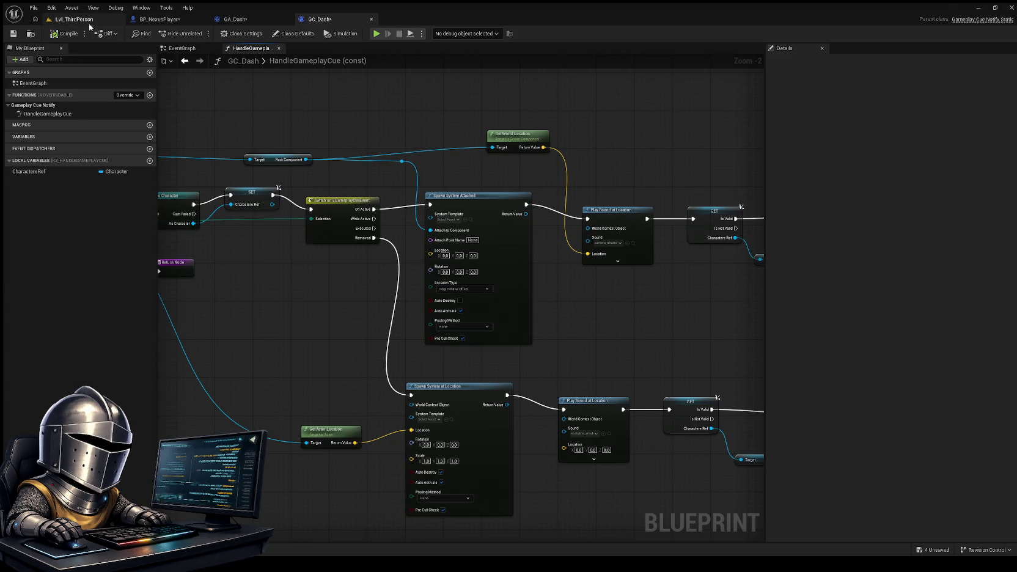
left_click(73, 19)
key("f")
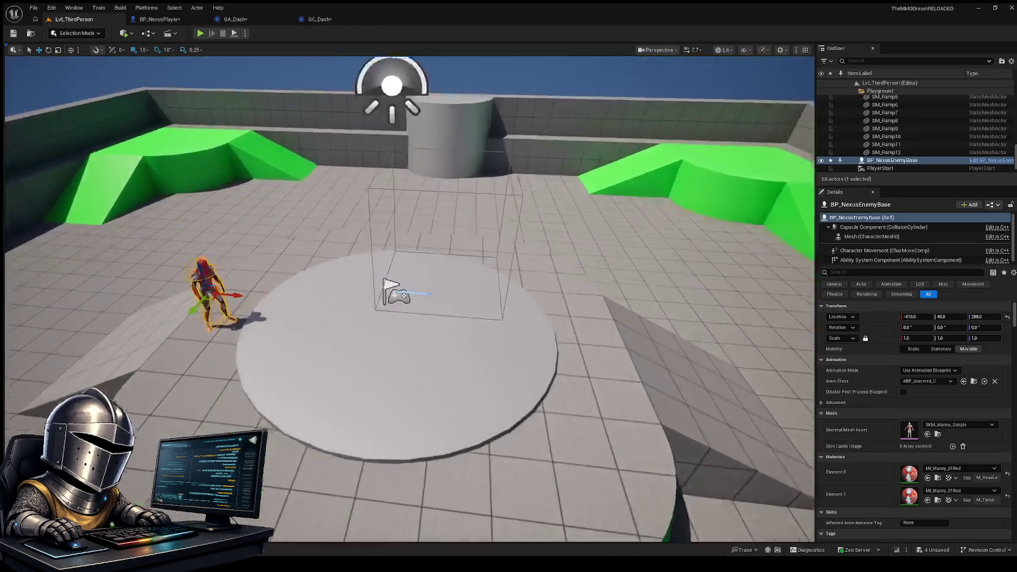
key("ctrl+space")
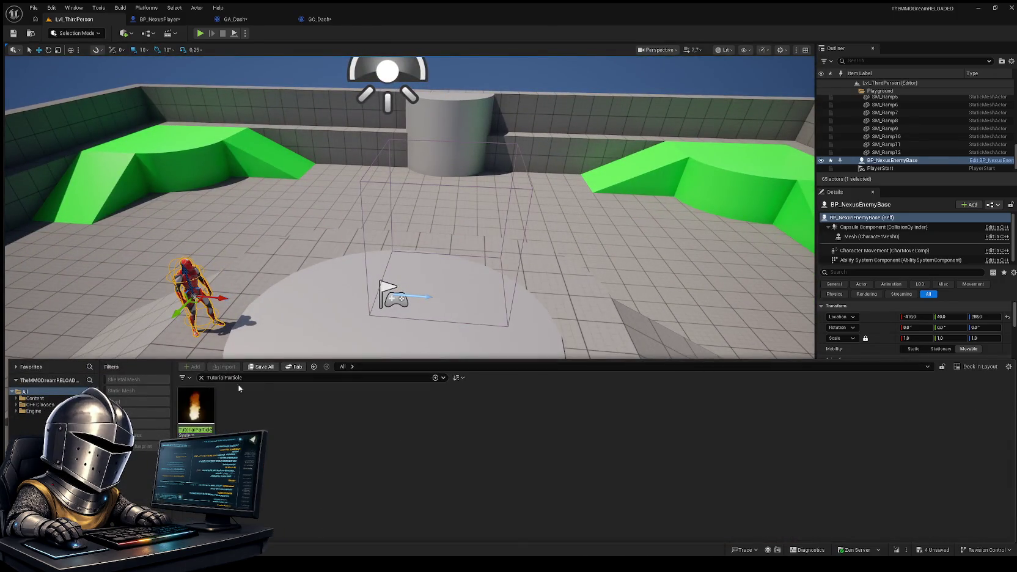
key("BackSpace")
key("BackSpace")
key("BackSpace")
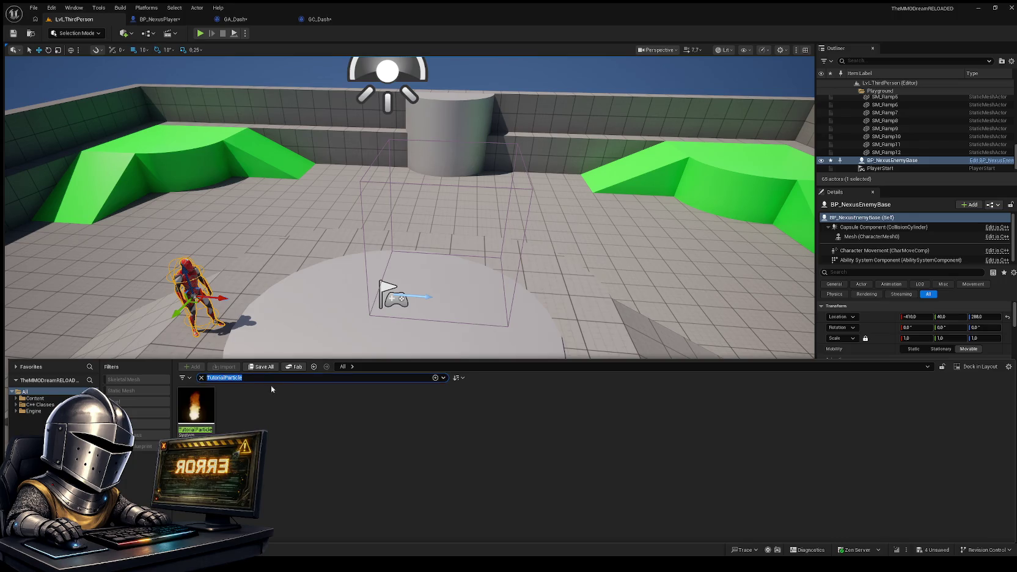
type("Particle")
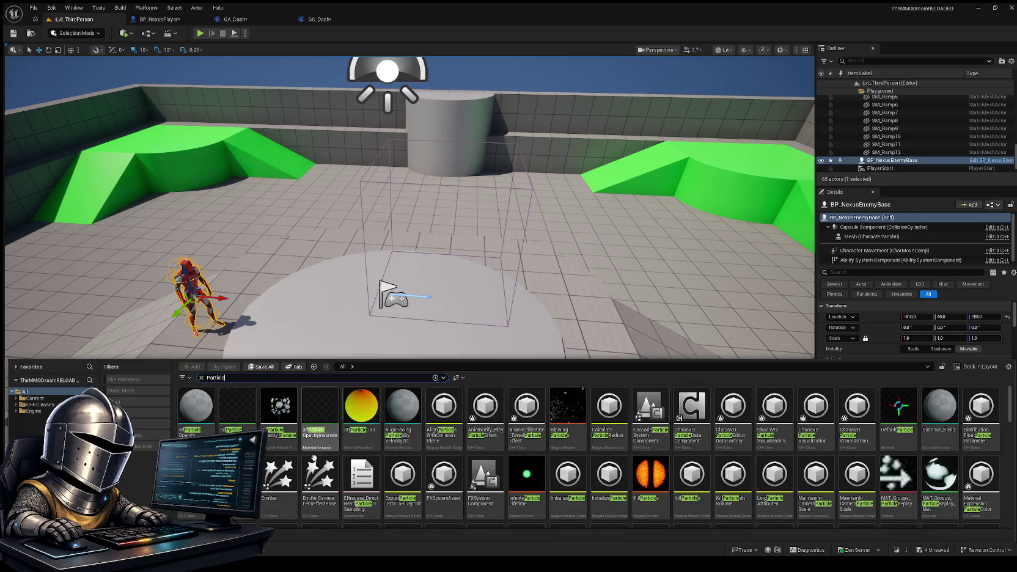
double_click(237, 408)
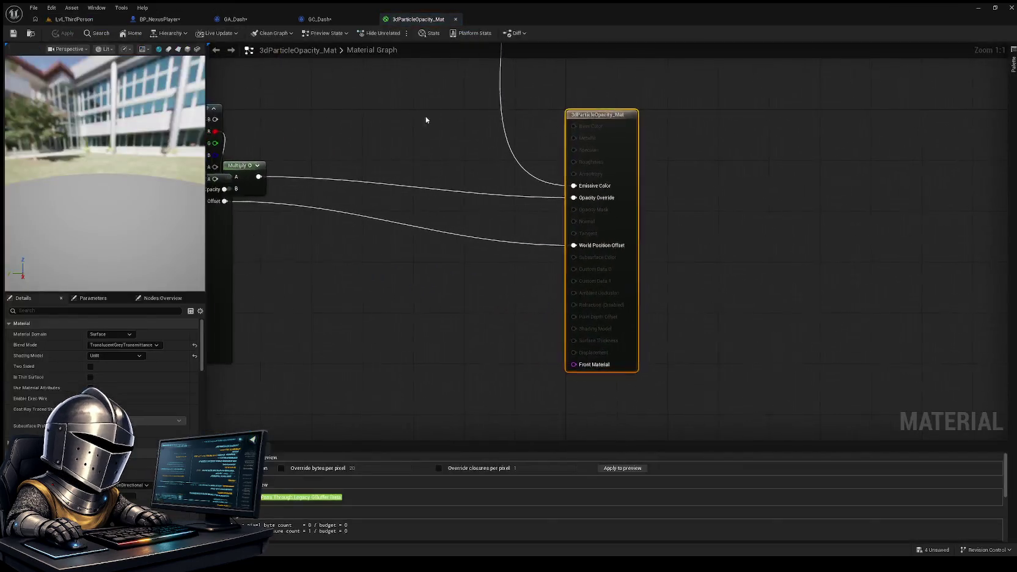
left_click(455, 19)
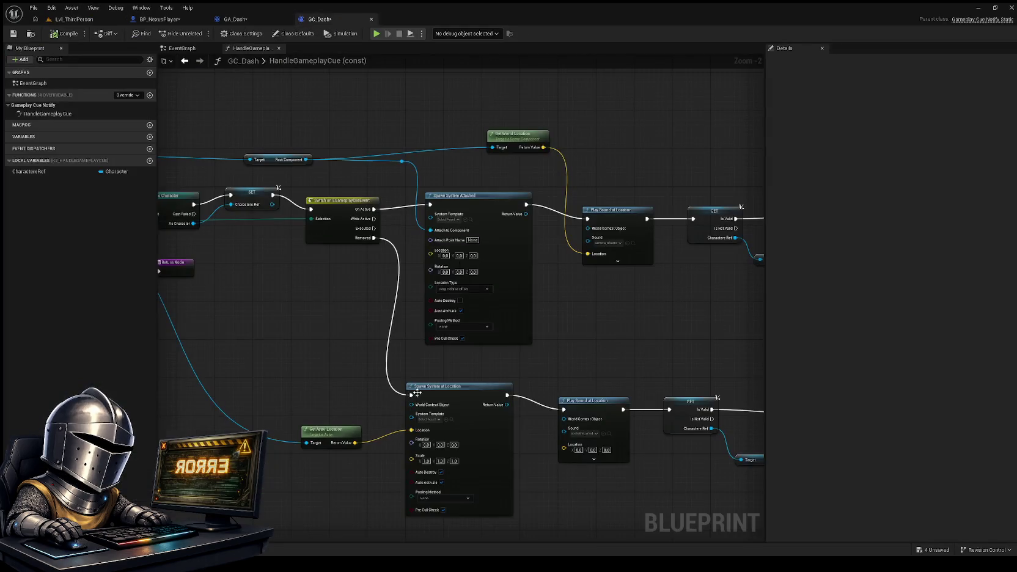
Open the BlowingParticles Niagara emitter from the Content Drawer, then go back to the level editor
left_click(73, 19)
key("ctrl+space")
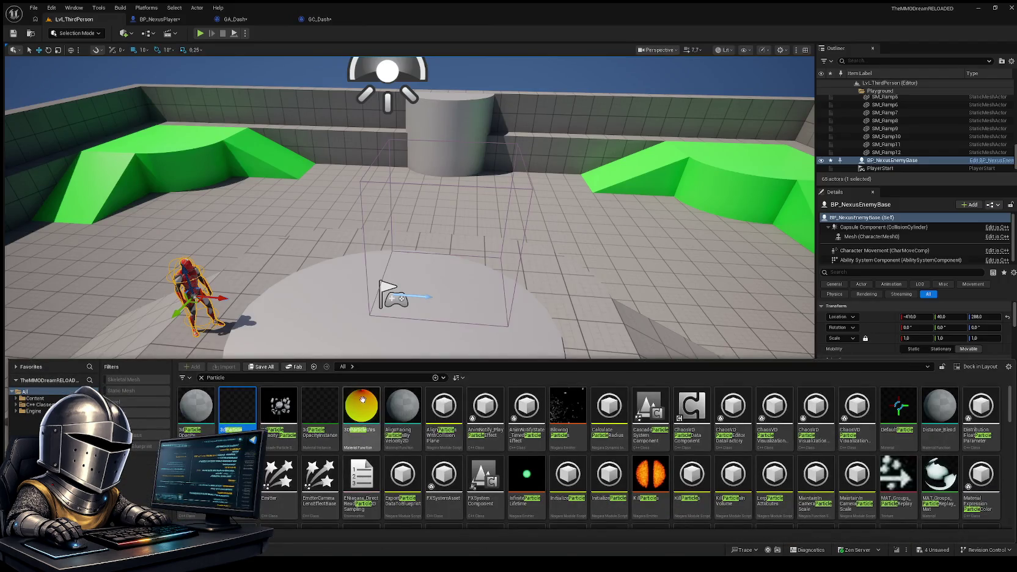
left_click(572, 410)
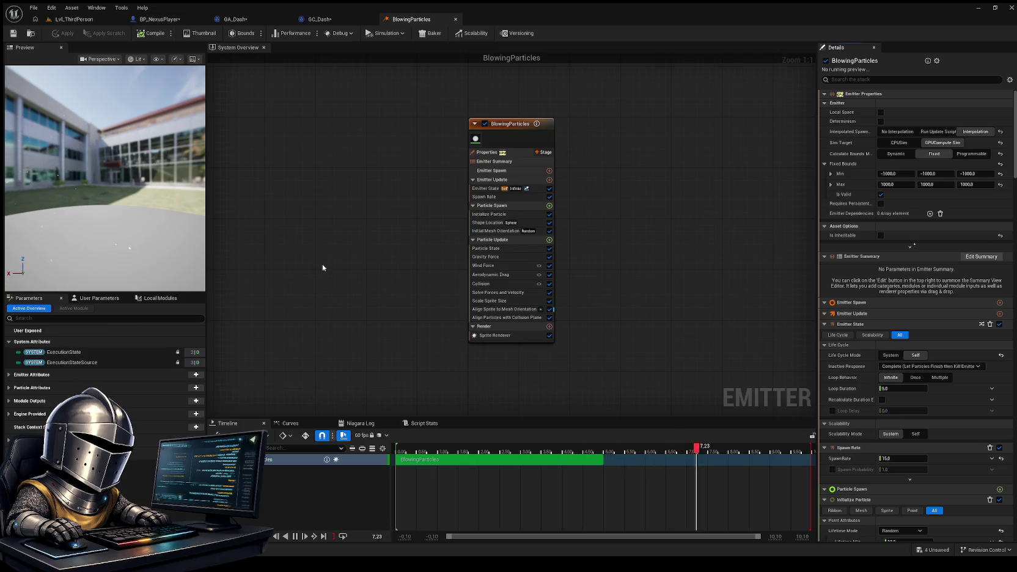
left_click(69, 19)
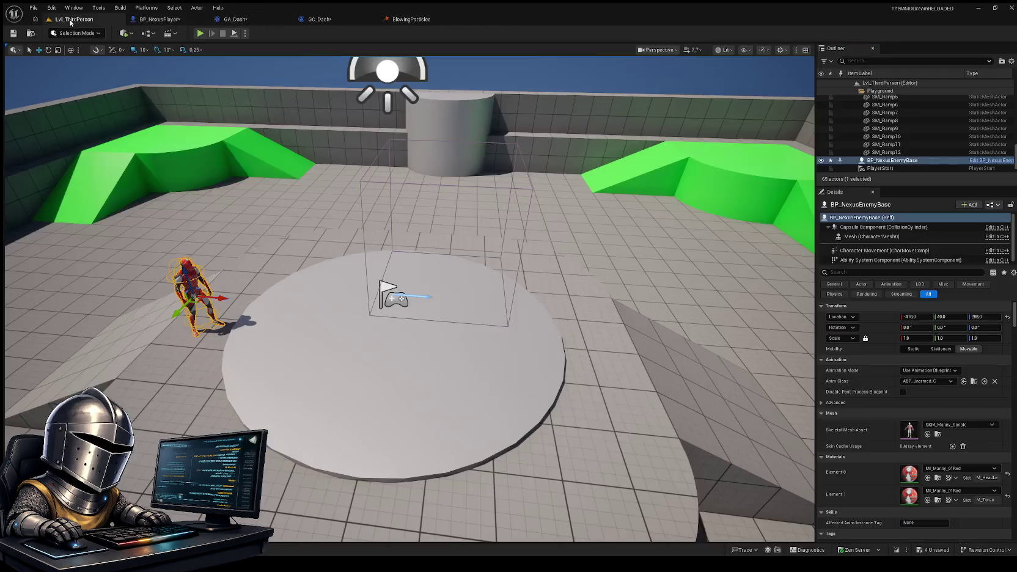
Open the KillParticles emitter from the Particle results, then go back to the GC_Dash spawn nodes
key("ctrl+space")
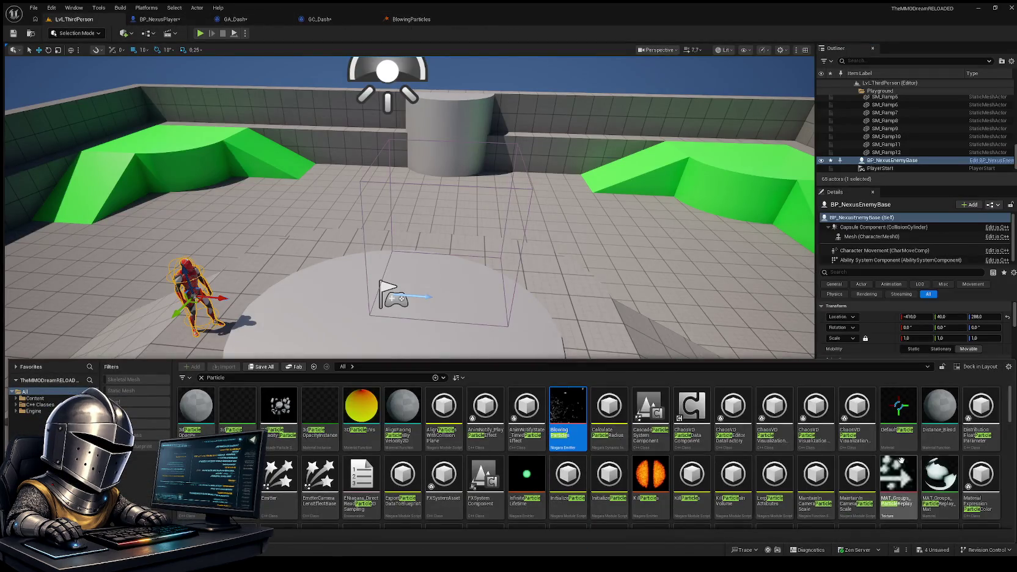
scroll(639, 429, "down", 1)
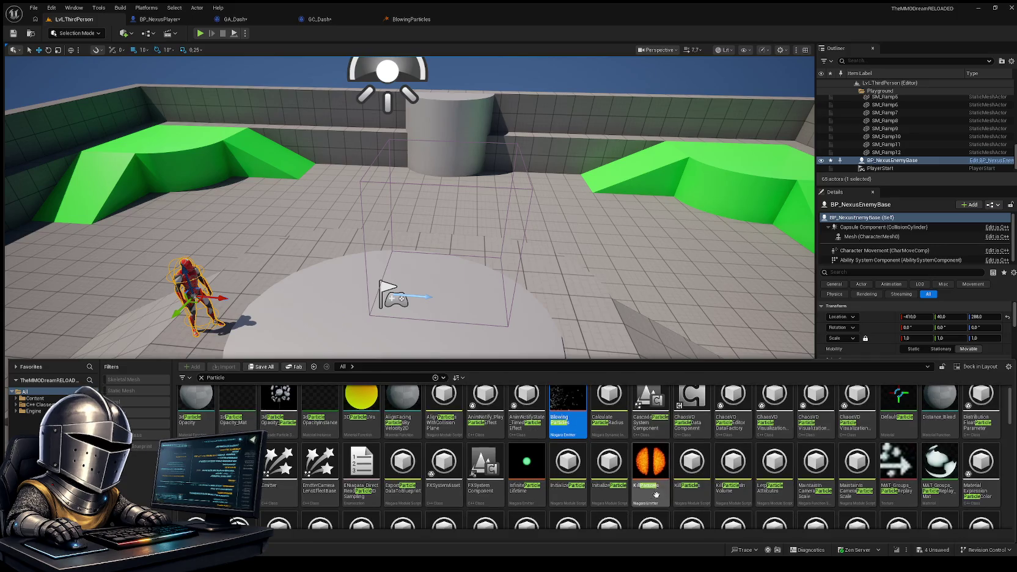
left_click(648, 467)
double_click(648, 468)
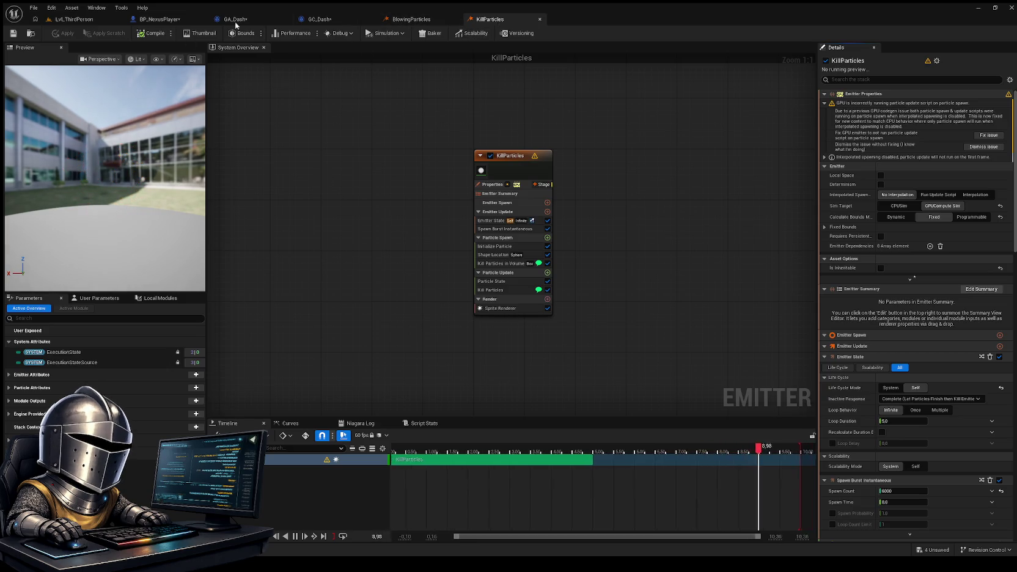
left_click(324, 20)
left_click_drag(565, 357, 541, 369)
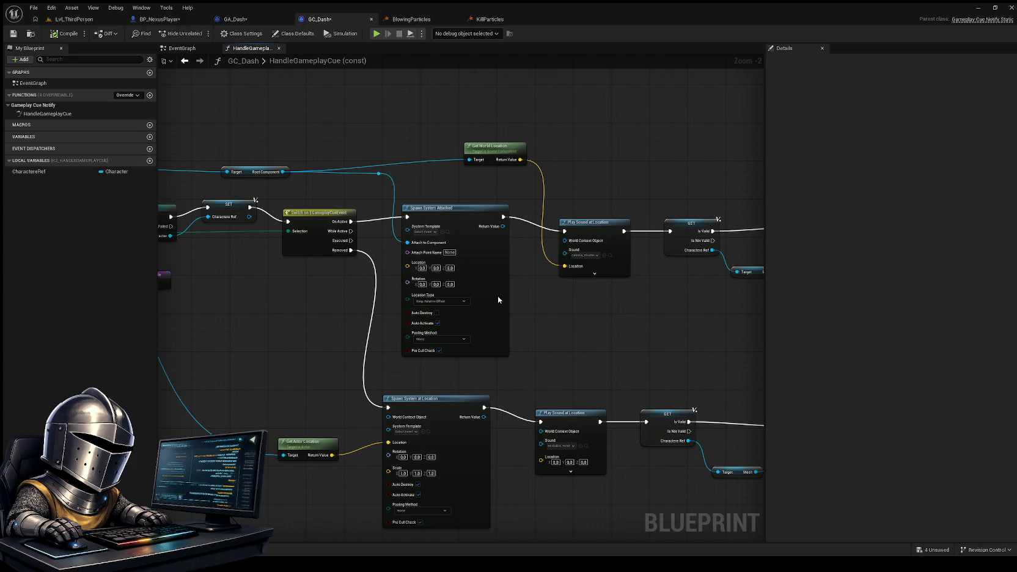
Browse the particle assets, then recheck the Spawn System Attached node in GC_Dash
left_click(90, 23)
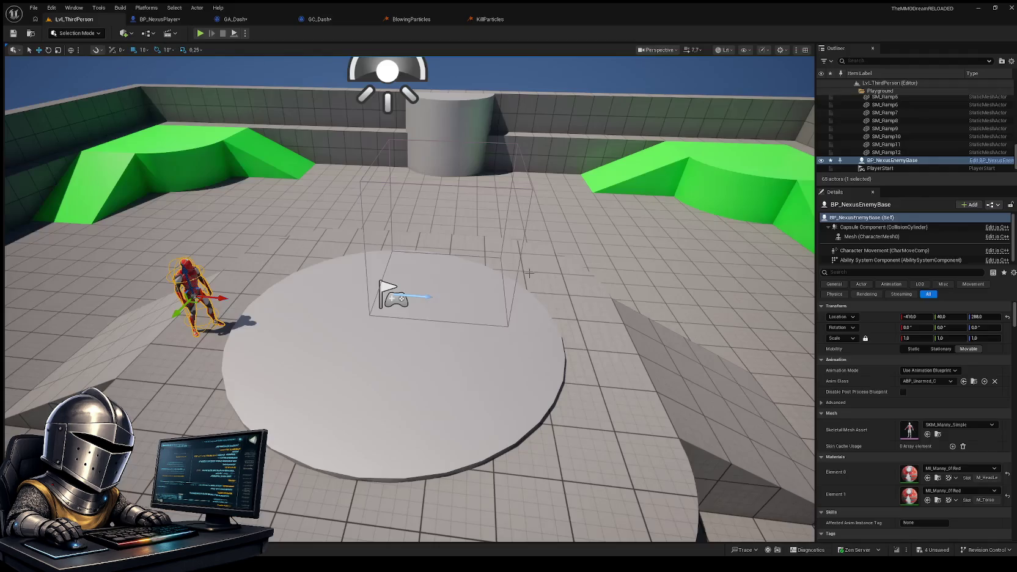
key("ctrl+space")
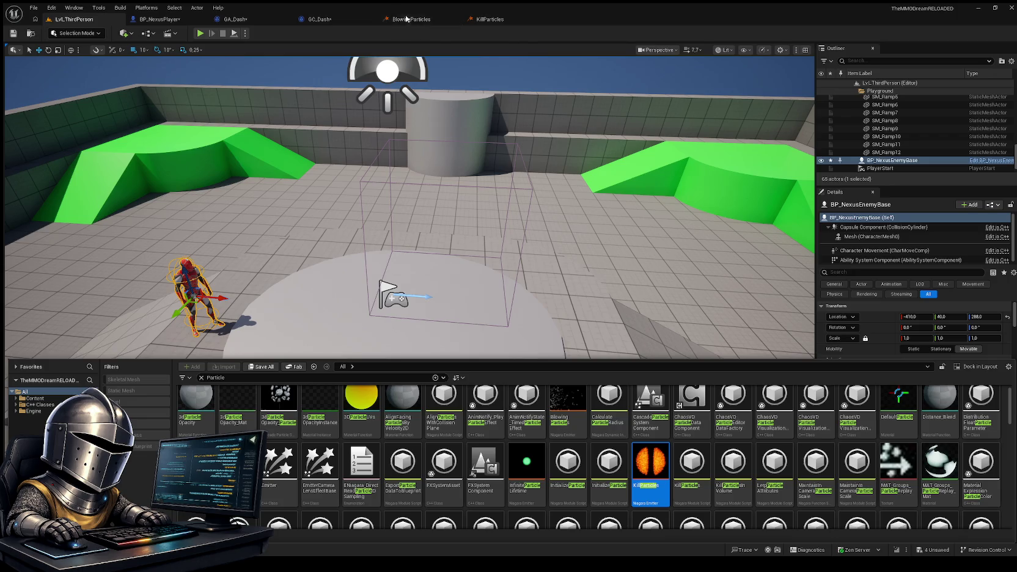
left_click(322, 19)
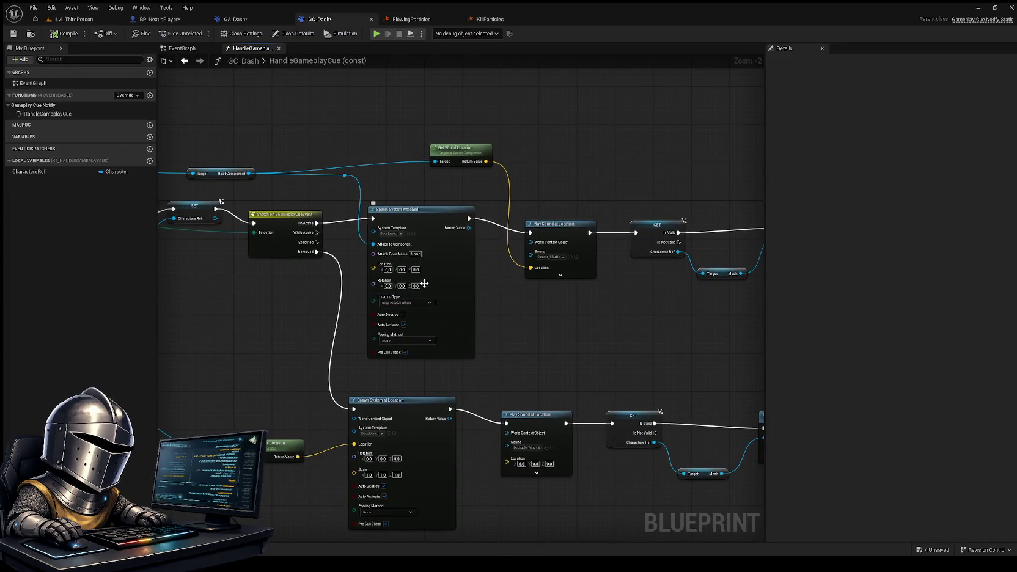
scroll(367, 357, "up", 2)
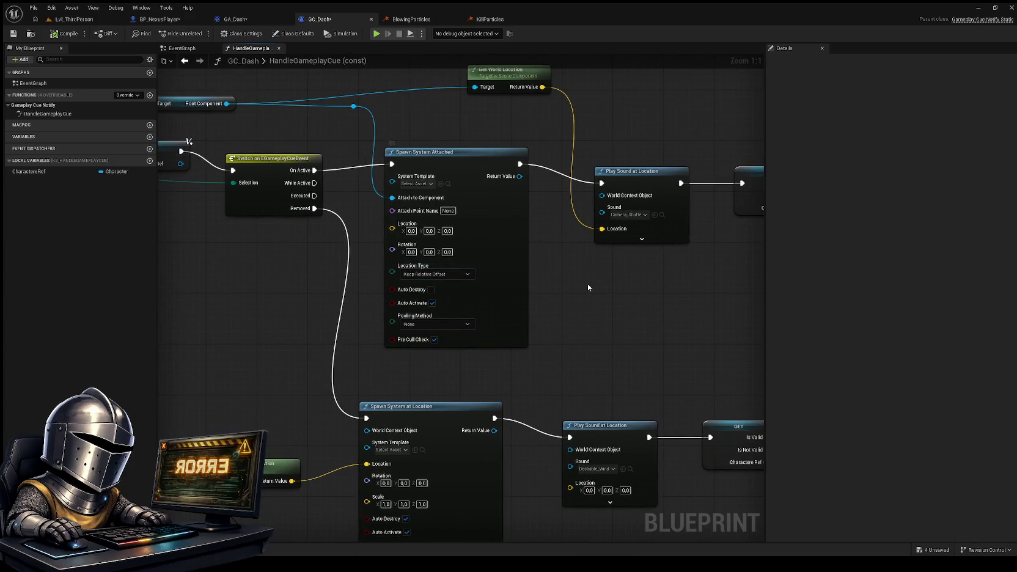
mouse_move(588, 284)
left_mouse_down()
mouse_move(598, 217)
mouse_move(535, 236)
mouse_move(431, 295)
mouse_move(544, 346)
mouse_move(590, 347)
left_mouse_up()
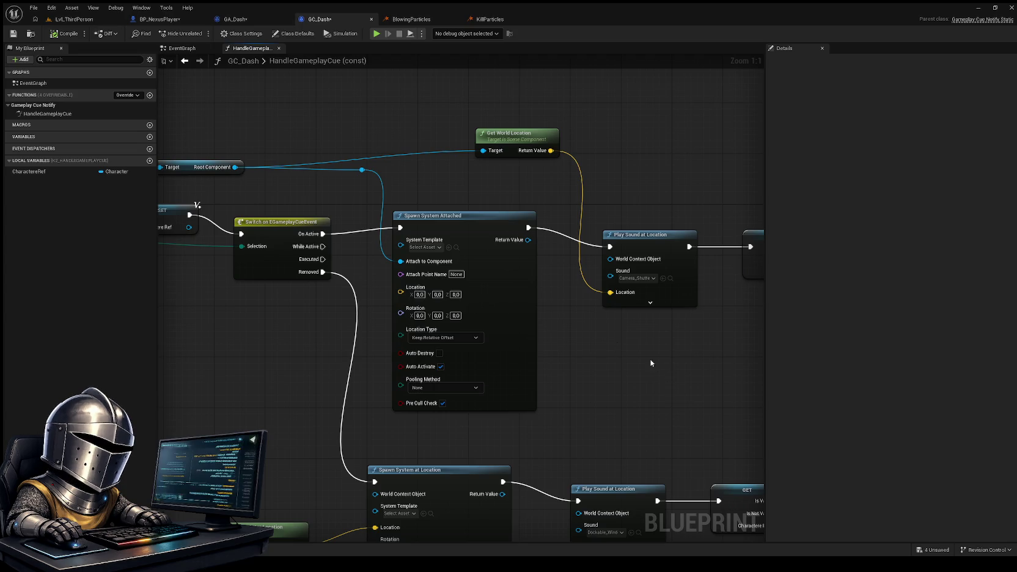
Search the Content Drawer for 'AttributeR' to find the AttributeReaderTrails system
left_click(70, 19)
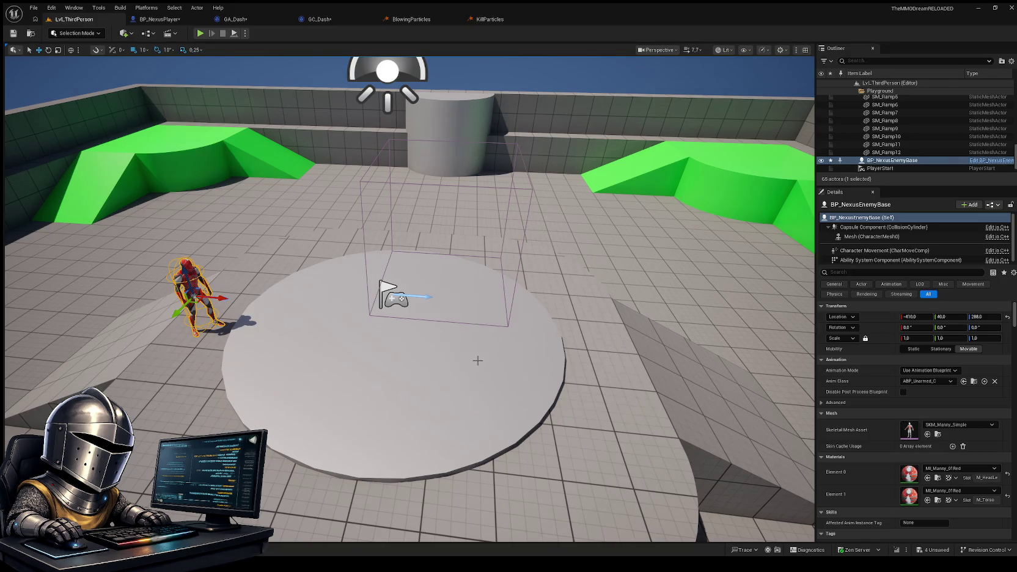
key("ctrl+space")
double_click(237, 376)
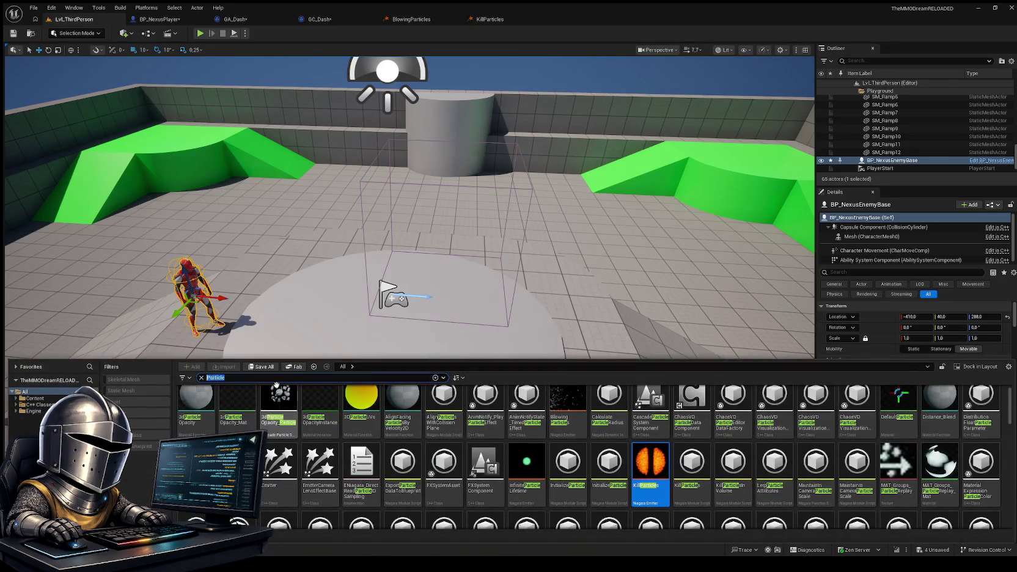
type("Attribute")
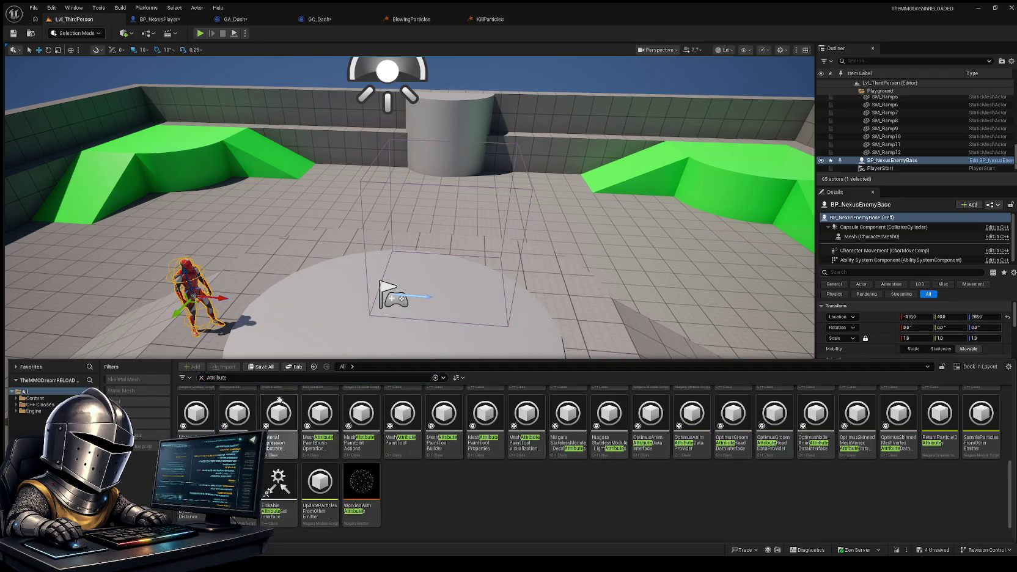
type("R")
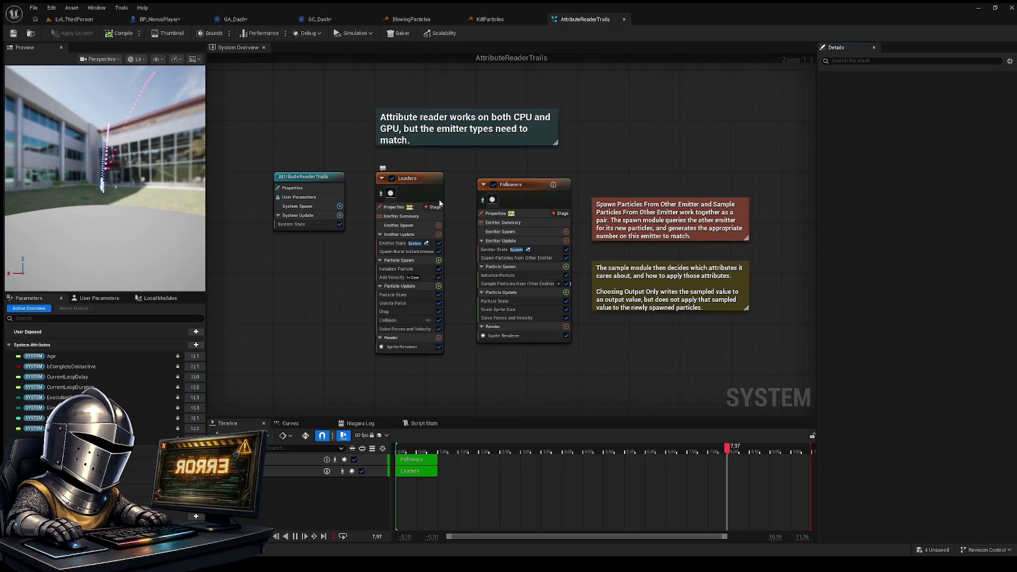
Close the AttributeReaderTrails, KillParticles and BlowingParticles tabs and return to the GC_Dash graph
left_click(623, 21)
left_click(539, 20)
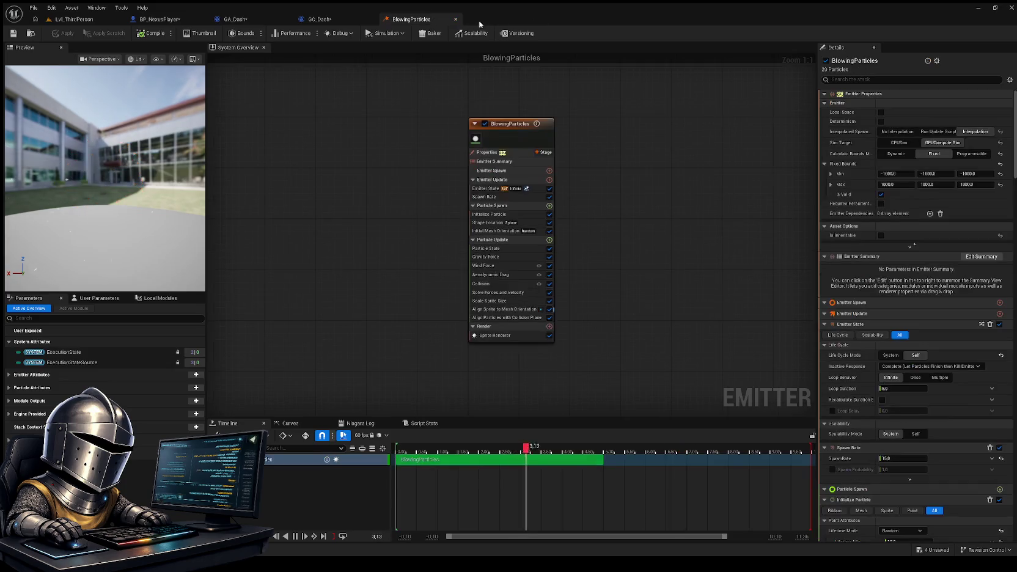
left_click(456, 20)
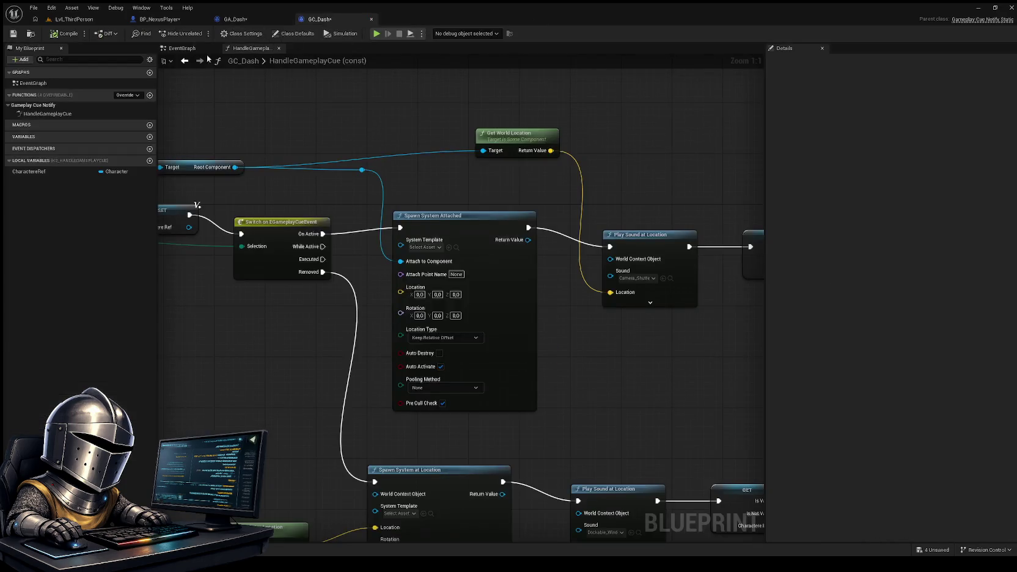
left_click(66, 19)
key("ctrl+space")
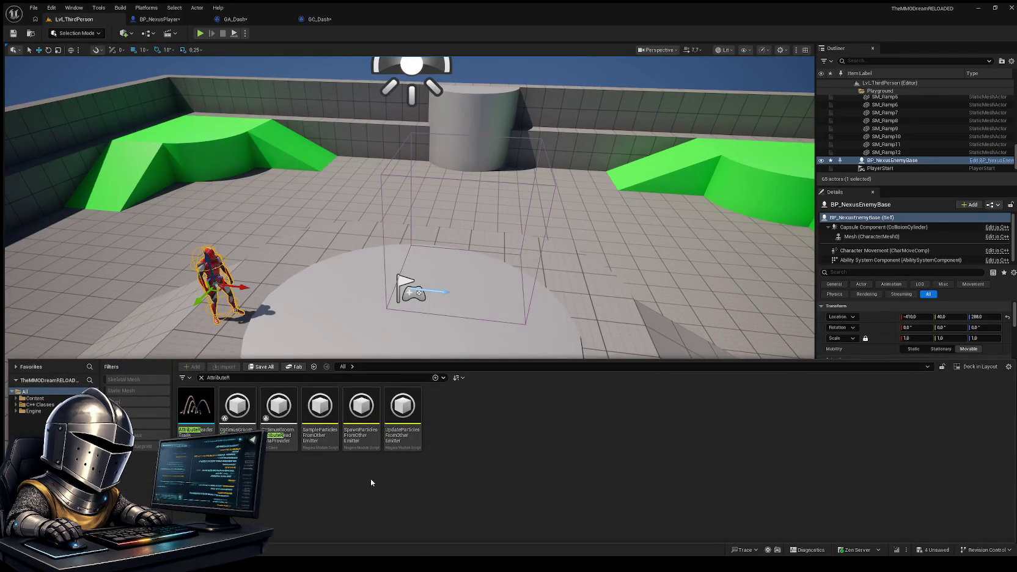
left_click(317, 19)
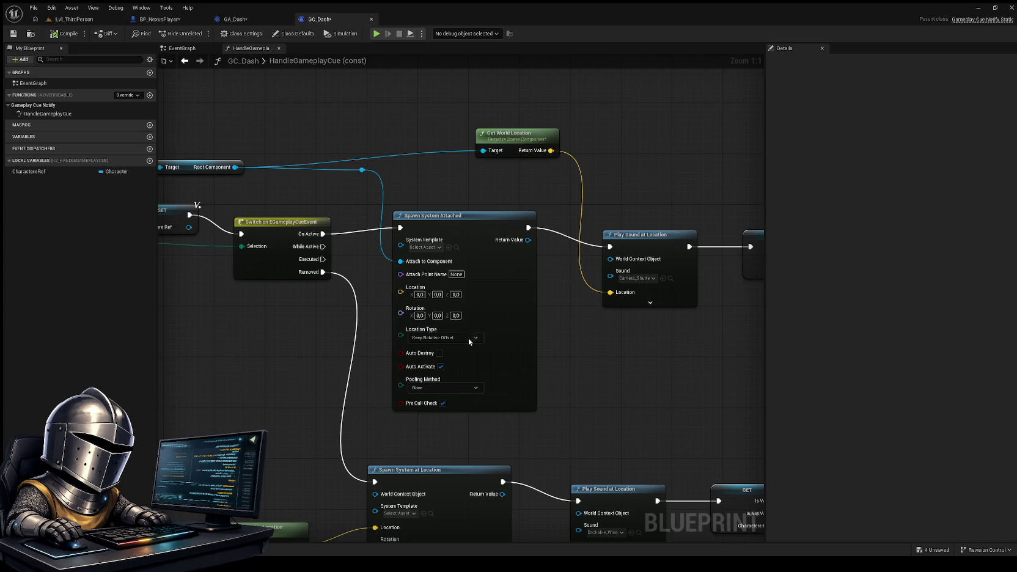
Assign Niagara templates to Spawn System Attached and Spawn System at Location, then switch to LvL_ThirdPerson
left_click(472, 323)
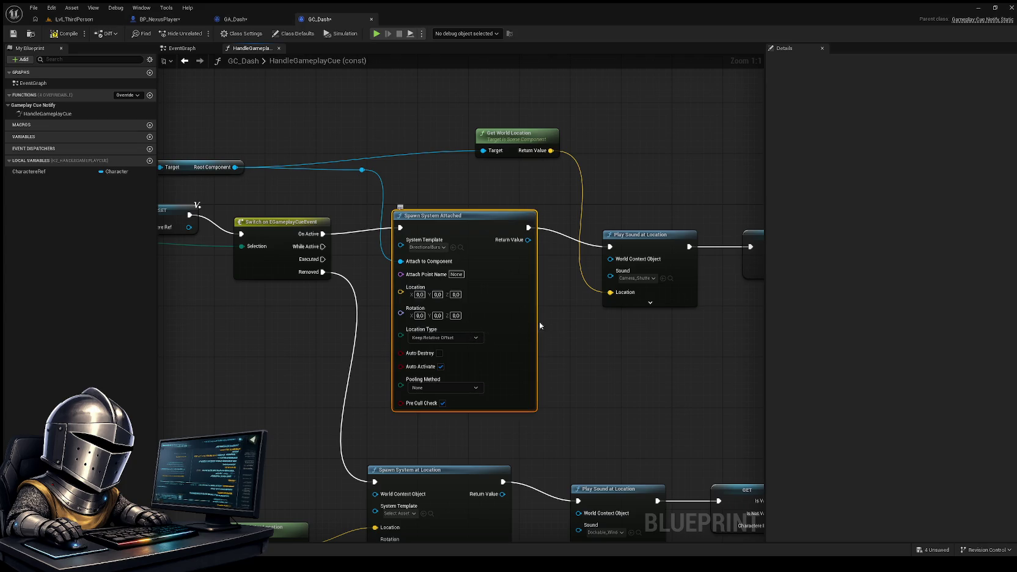
left_click_drag(601, 375, 522, 226)
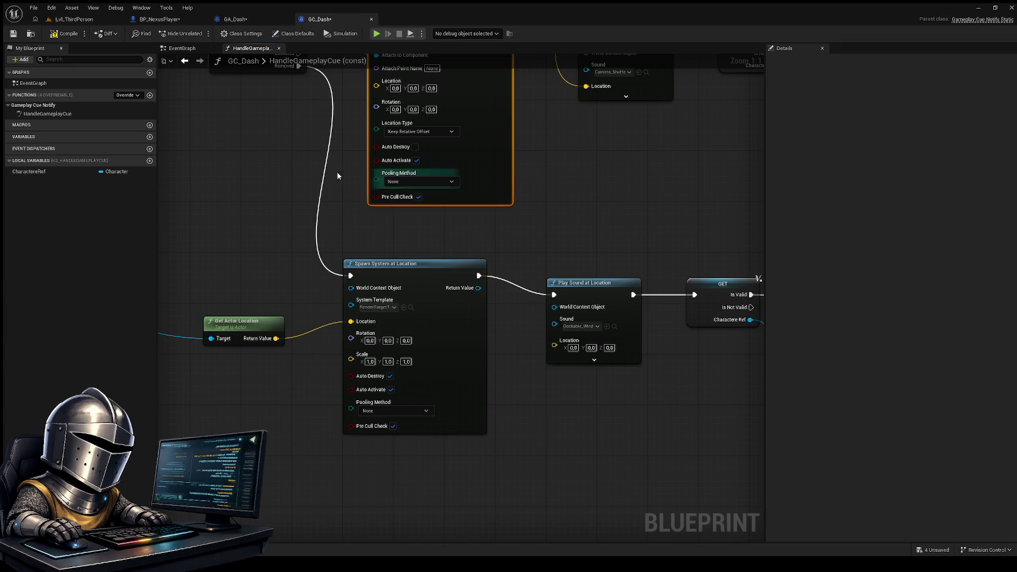
left_click(72, 19)
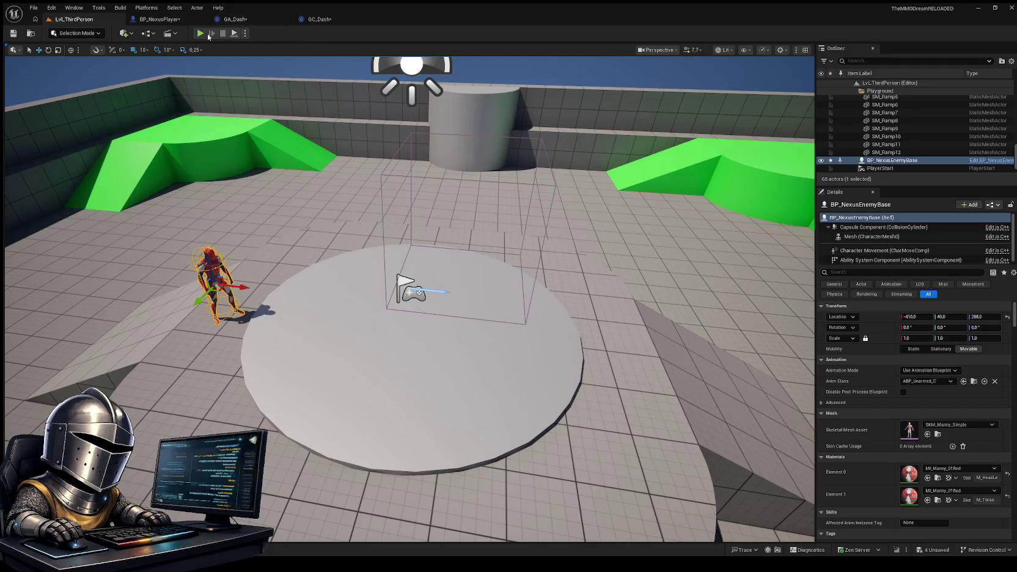
Play-test LvL_ThirdPerson, running, jumping and Shift-dashing around the ramp and pillar, then stop with Esc
key("alt+p")
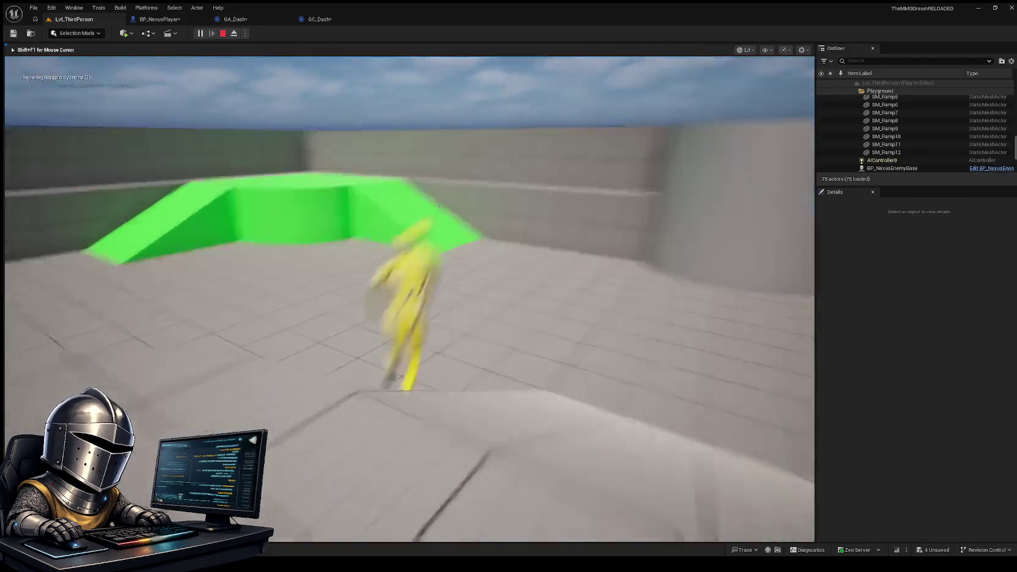
key("w")
key("shift")
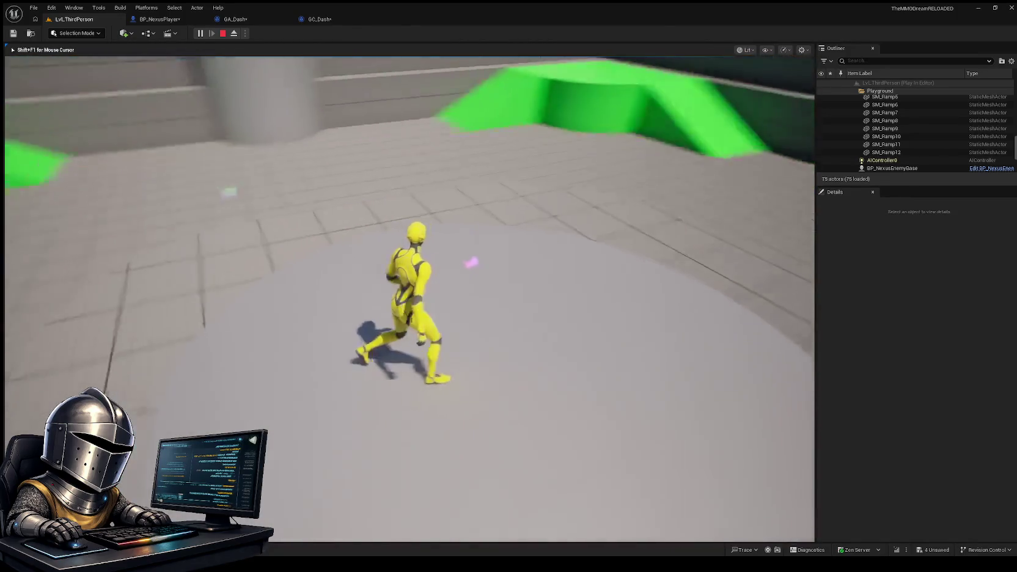
key("space")
key("shift")
key("w")
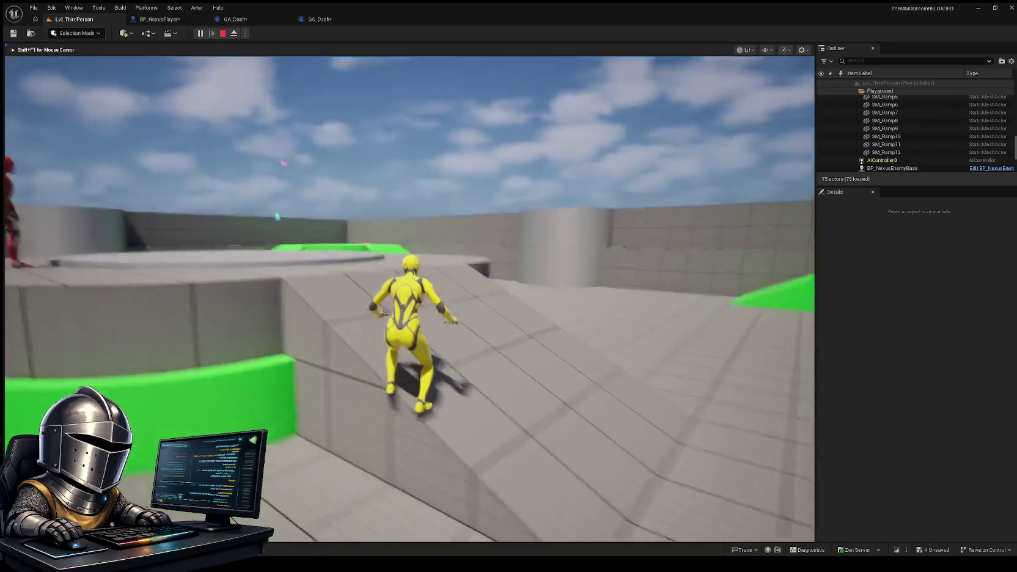
key("shift")
key("w")
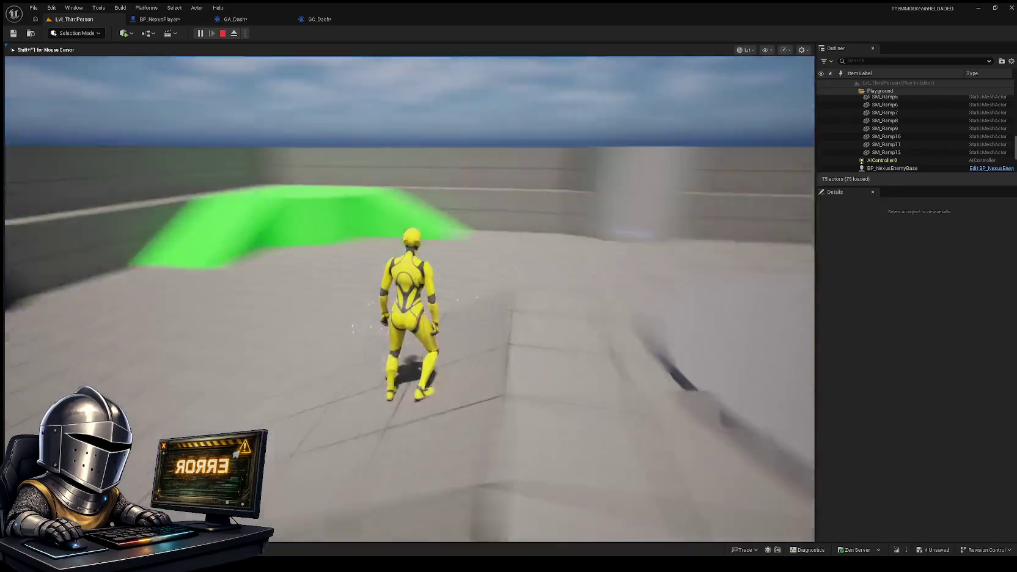
key("shift")
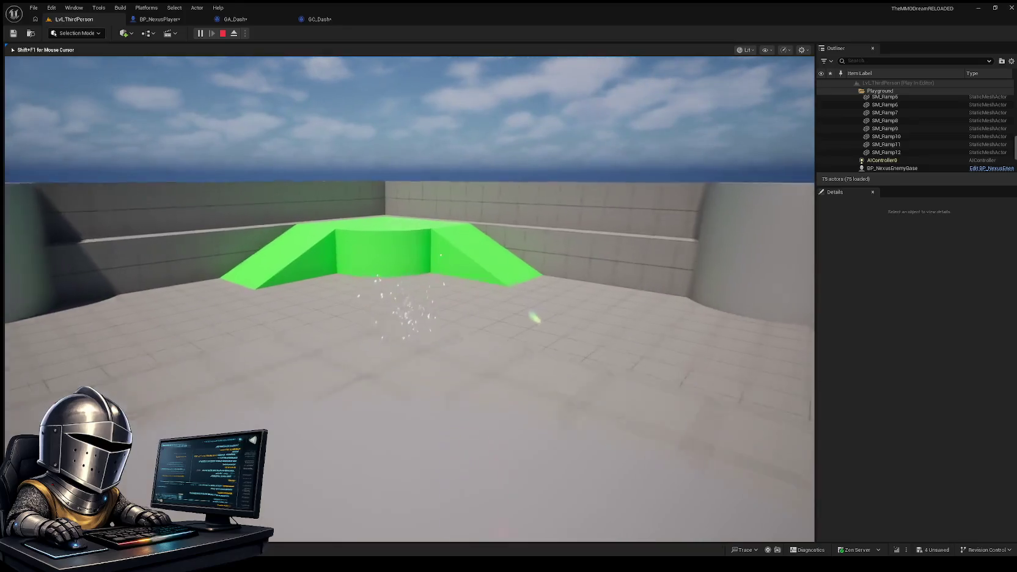
key("w")
key("w")
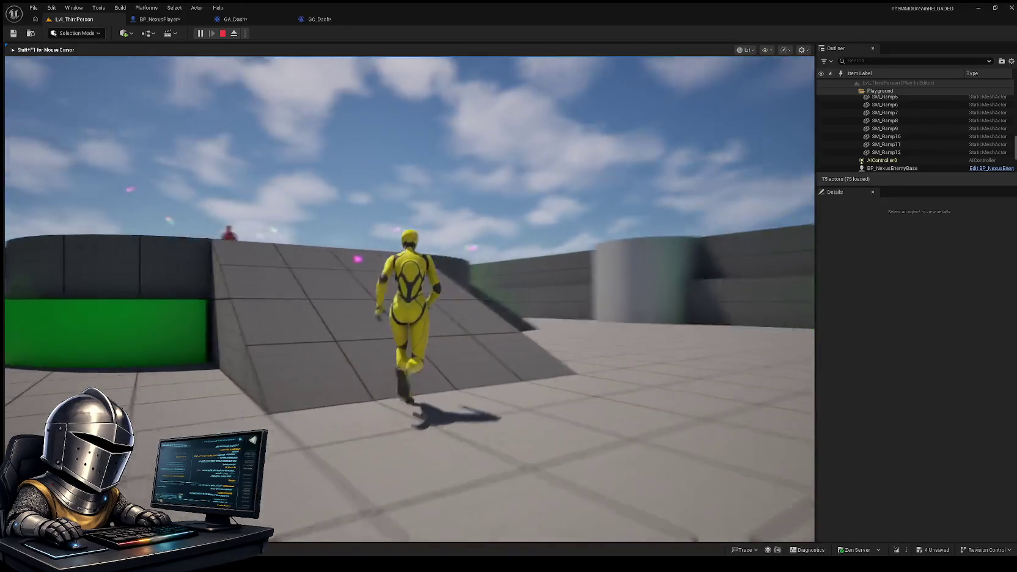
key("w")
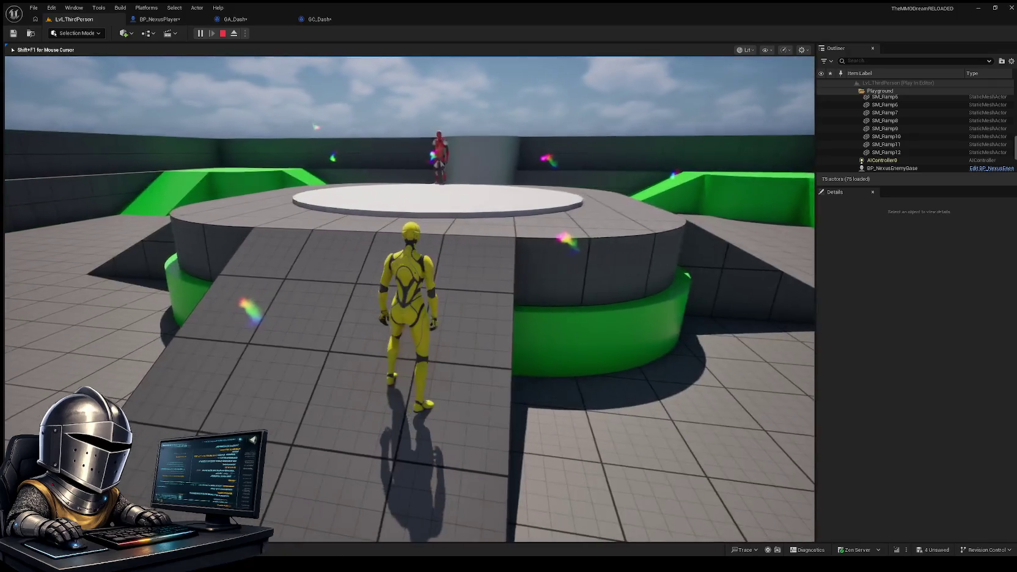
key("w")
mouse_move(508, 286)
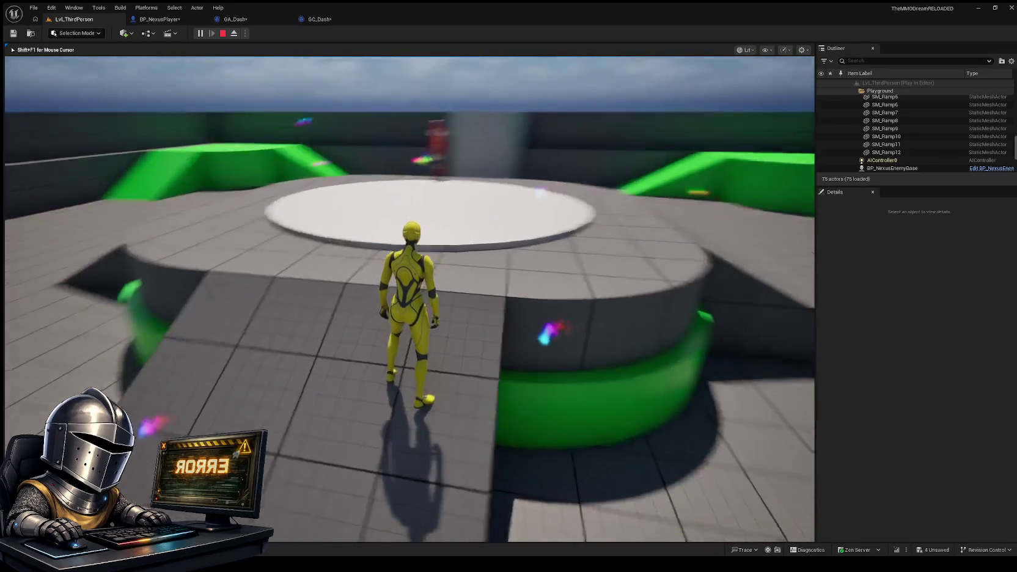
key("w")
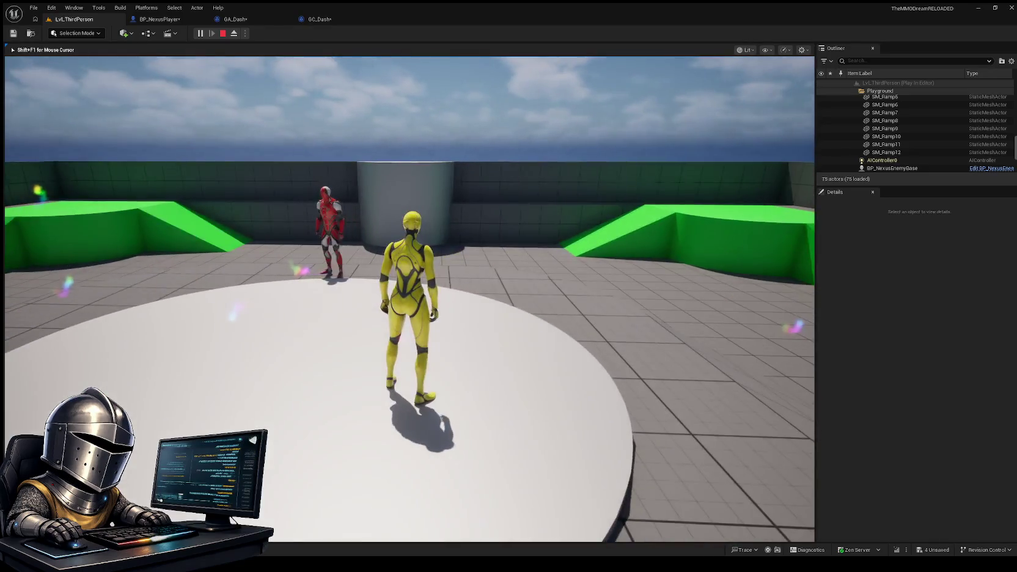
key("shift")
key("w")
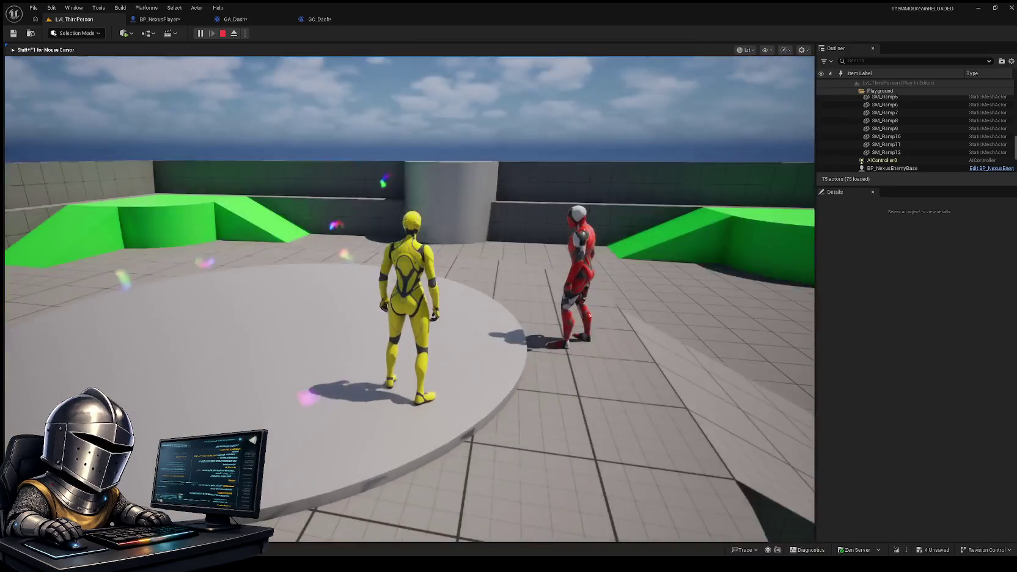
key("Escape")
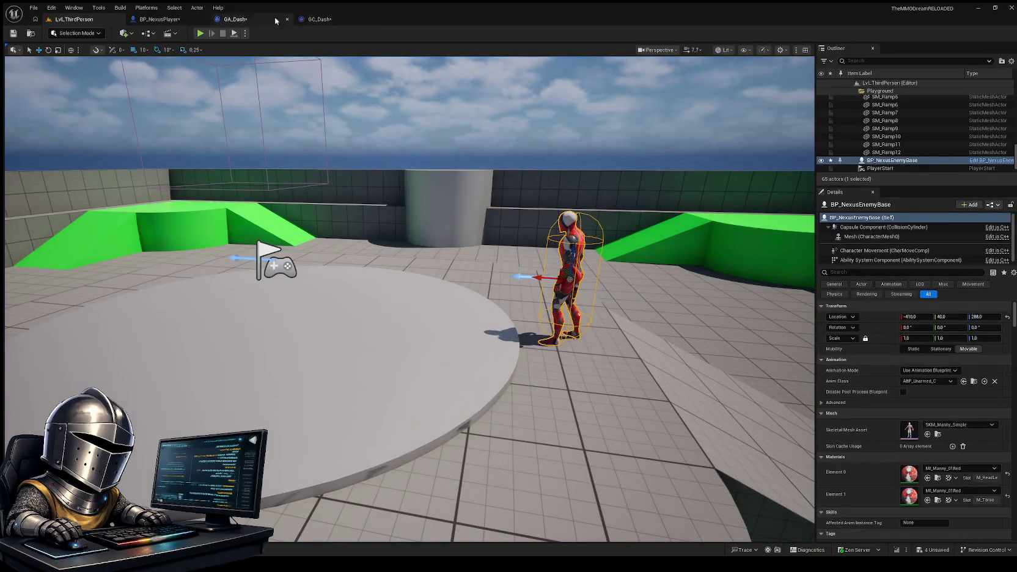
Rearrange the Spawn System Attached and Spawn System at Location nodes neatly in GC_Dash
left_click(319, 19)
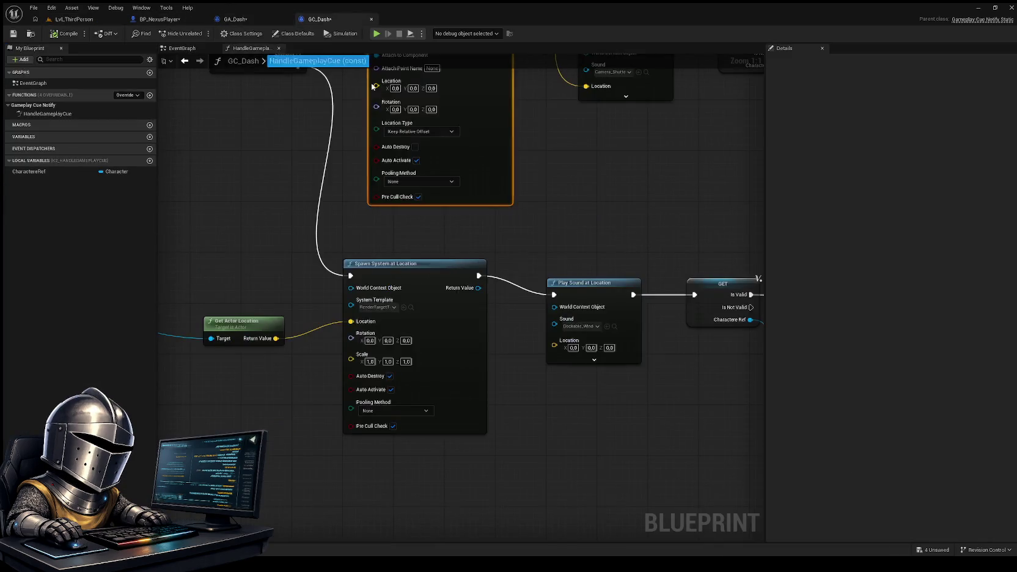
mouse_move(504, 234)
left_mouse_down()
mouse_move(512, 279)
mouse_move(521, 279)
left_mouse_up()
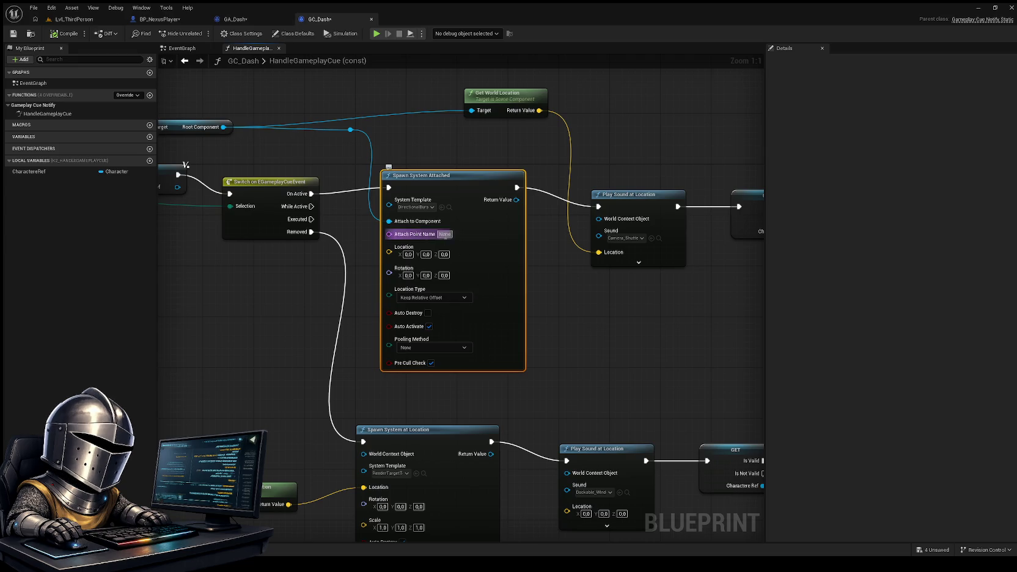
mouse_move(519, 308)
left_mouse_down()
mouse_move(562, 186)
mouse_move(536, 216)
left_mouse_up()
left_click_drag(579, 286, 569, 346)
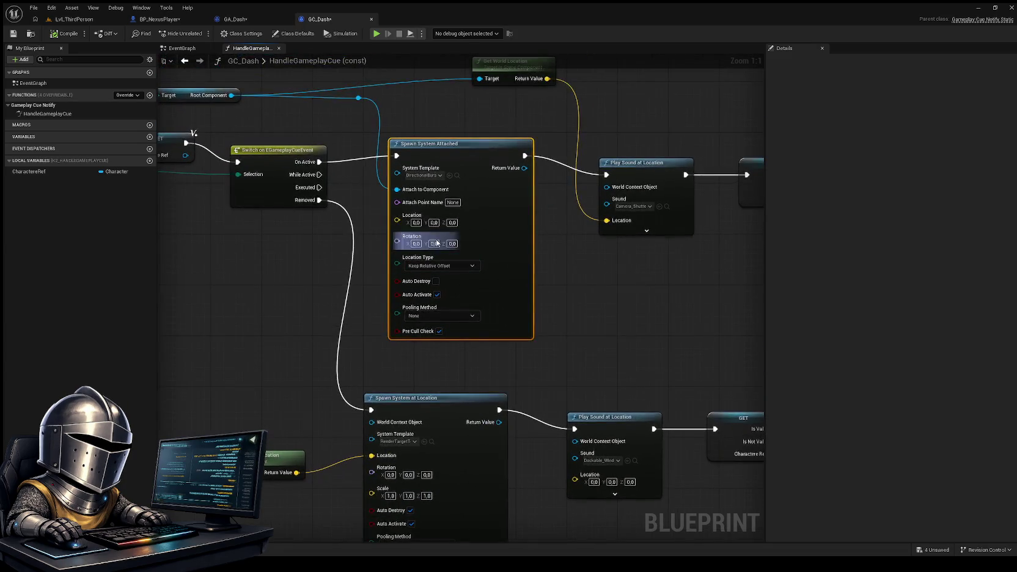
left_click_drag(465, 148, 491, 142)
mouse_move(590, 273)
left_mouse_down()
mouse_move(538, 147)
mouse_move(550, 197)
left_mouse_up()
left_click_drag(406, 307, 419, 312)
left_click_drag(532, 247, 526, 317)
left_click_drag(446, 119, 418, 119)
Give Spawn System at Location another Niagara template and return to the LvL_ThirdPerson level
mouse_move(532, 225)
left_mouse_down()
mouse_move(553, 191)
mouse_move(544, 201)
mouse_move(574, 266)
mouse_move(904, 228)
mouse_move(499, 262)
mouse_move(570, 270)
mouse_move(579, 262)
mouse_move(559, 284)
left_mouse_up()
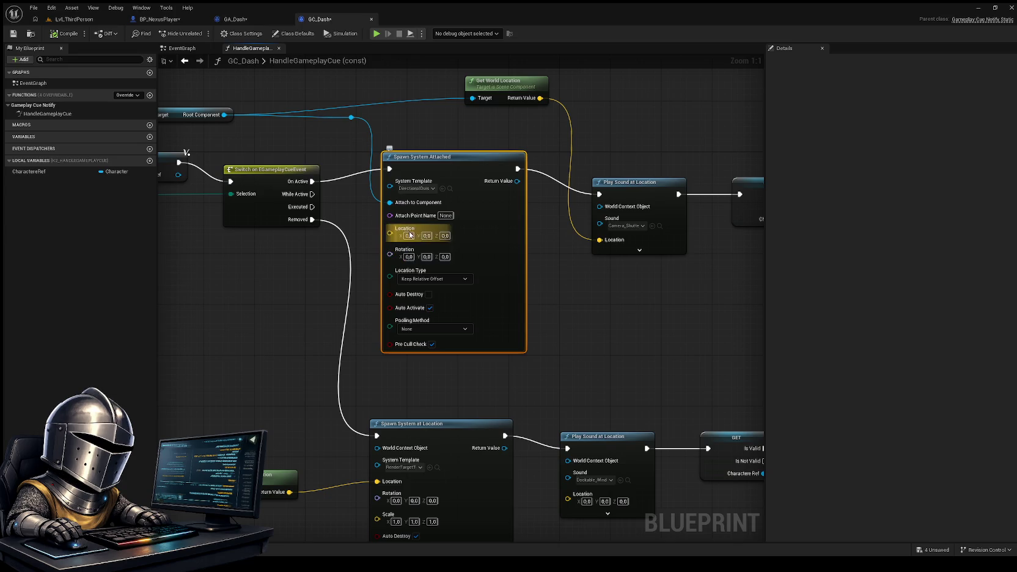
mouse_move(584, 304)
left_mouse_down()
mouse_move(608, 254)
mouse_move(606, 306)
mouse_move(604, 211)
mouse_move(580, 149)
left_mouse_up()
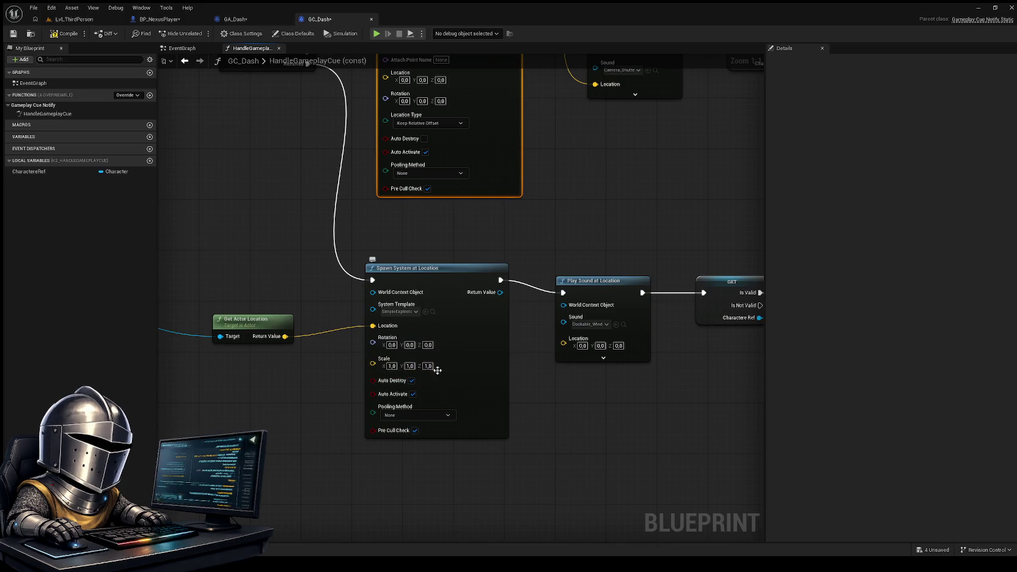
left_click(83, 23)
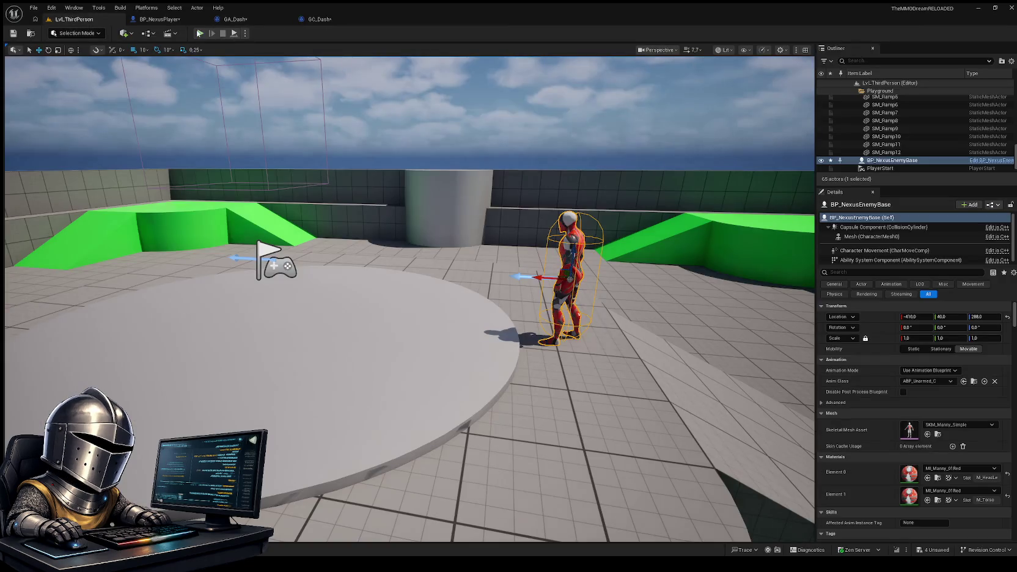
Play-test repeated Shift dashes across ramp and platform, confirming white smoke bursts, then return to GC_Dash
key("alt+p")
key("w")
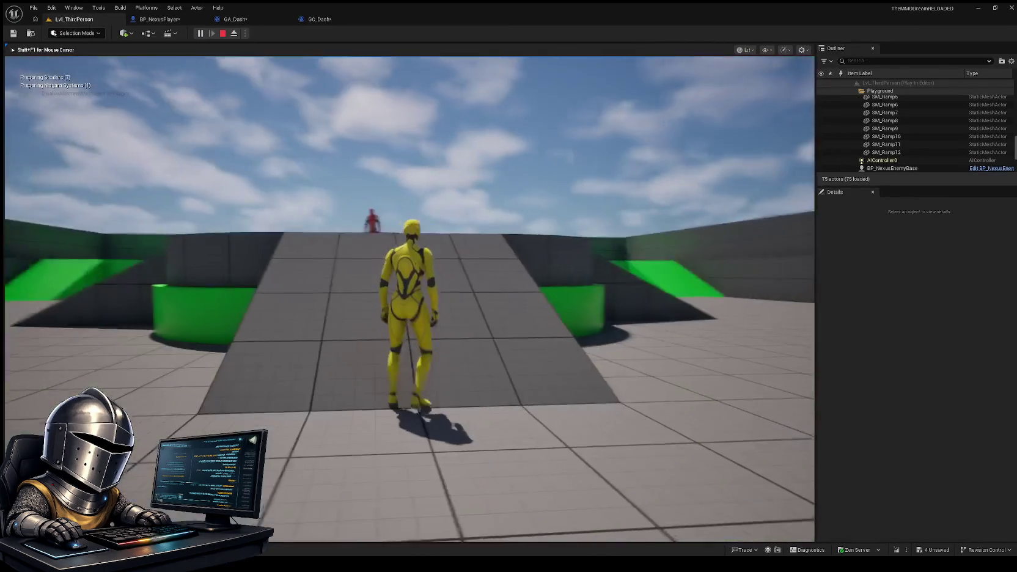
key("shift")
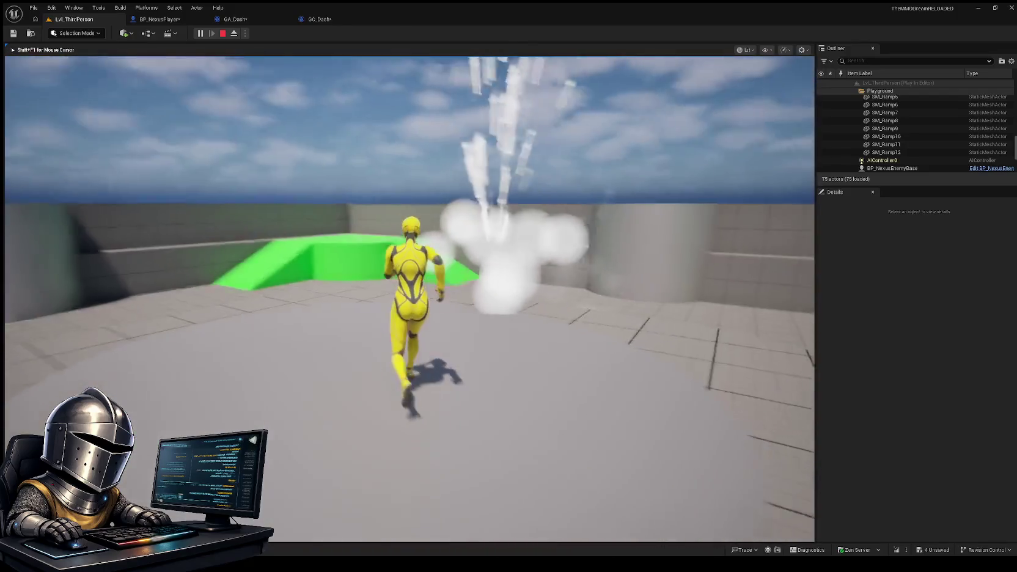
key("shift")
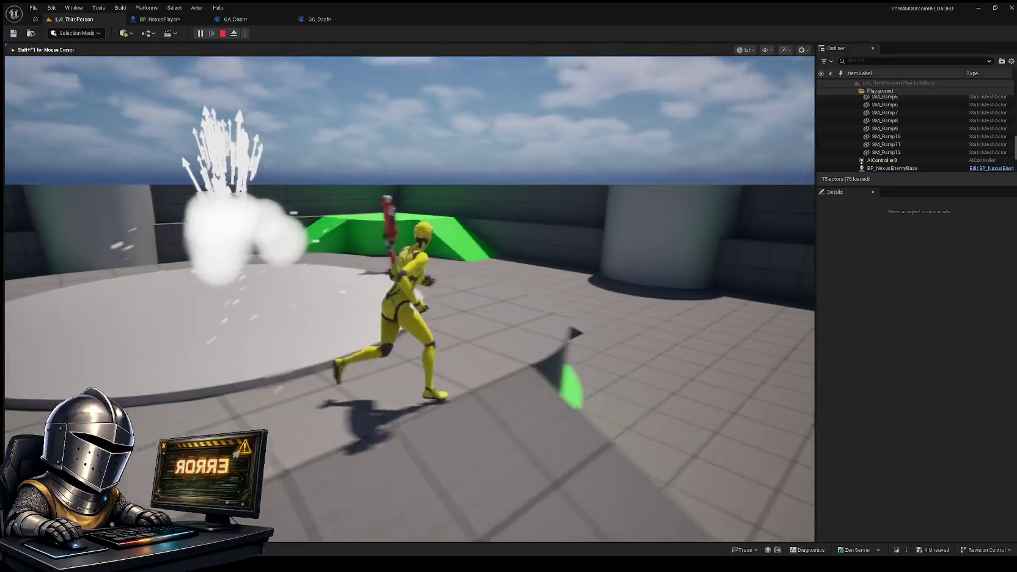
key("shift")
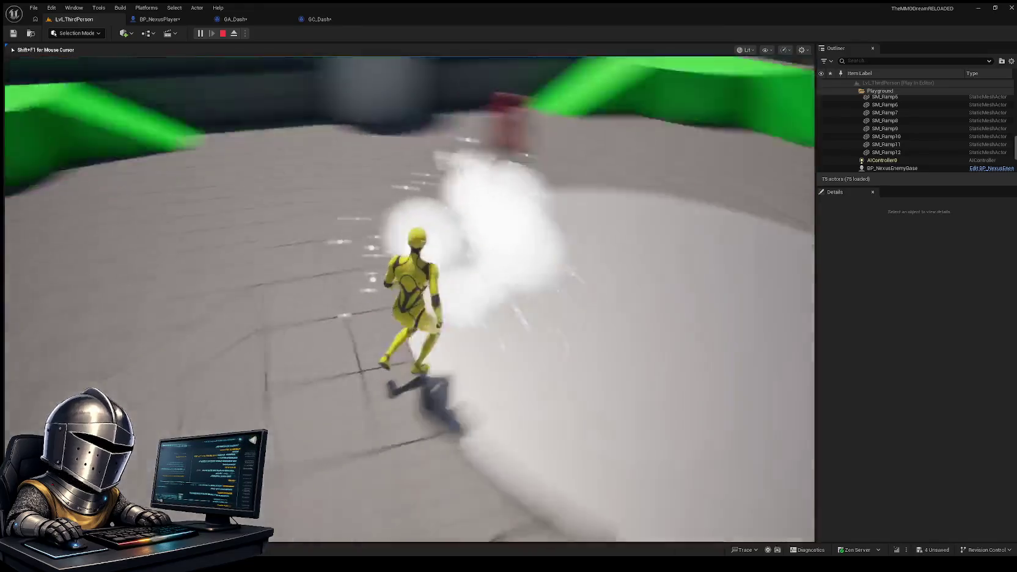
key("shift")
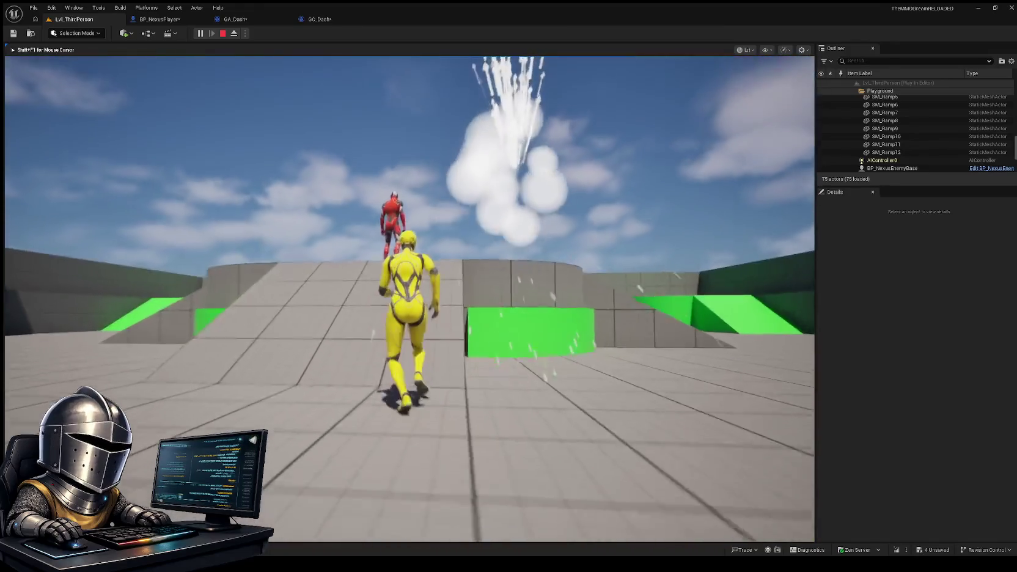
key("shift")
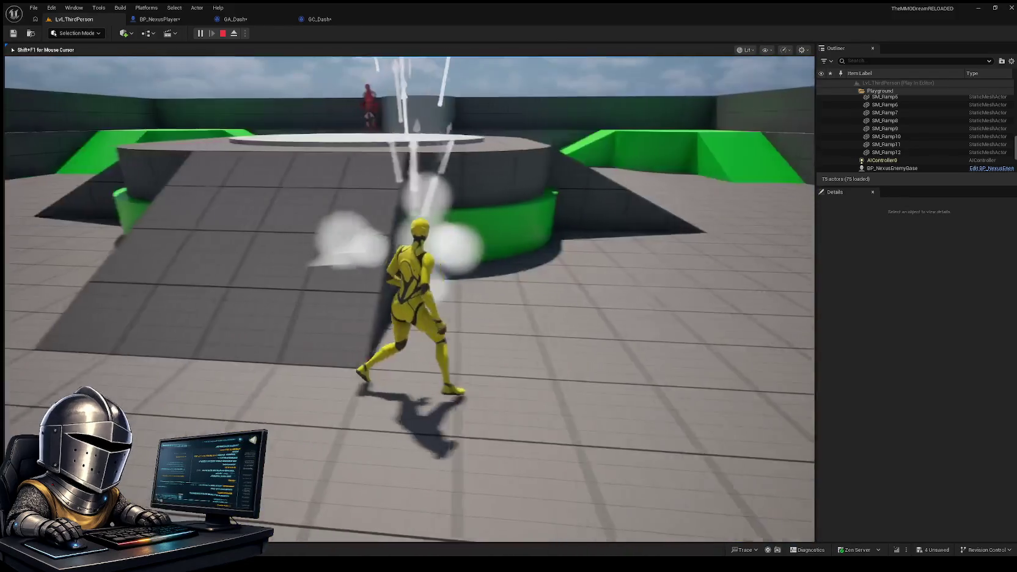
key("w")
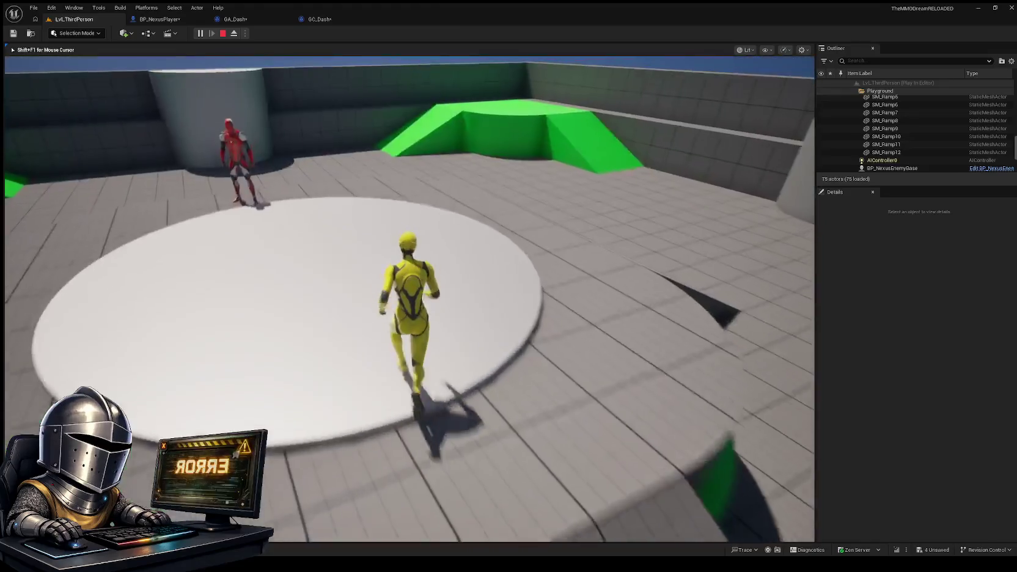
key("w")
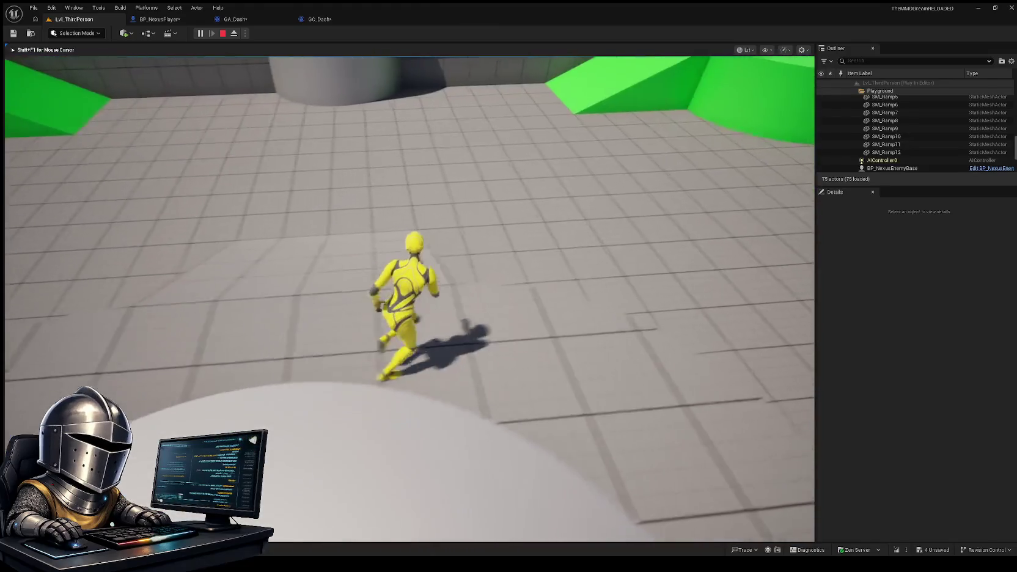
key("shift")
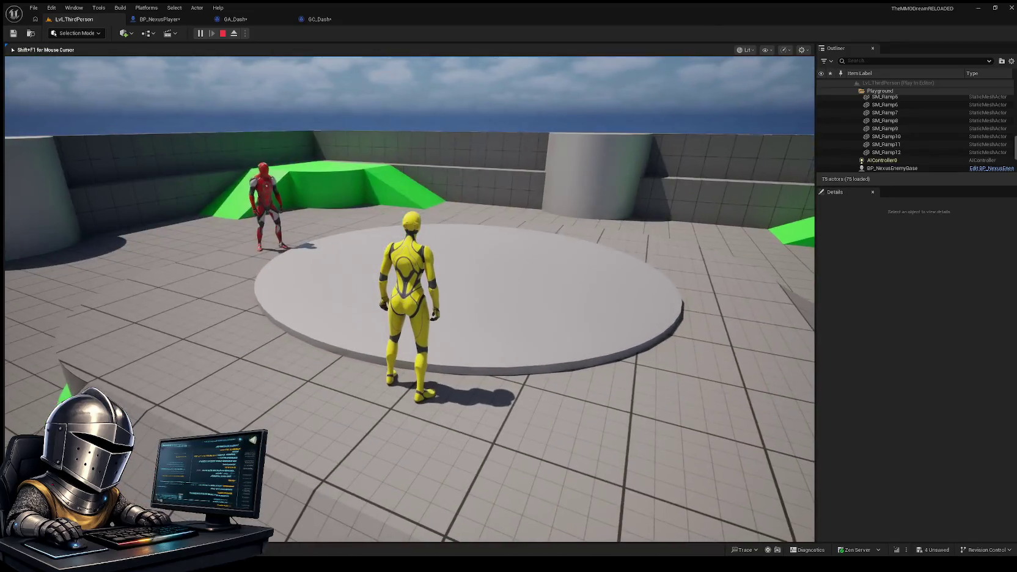
key("w")
key("shift")
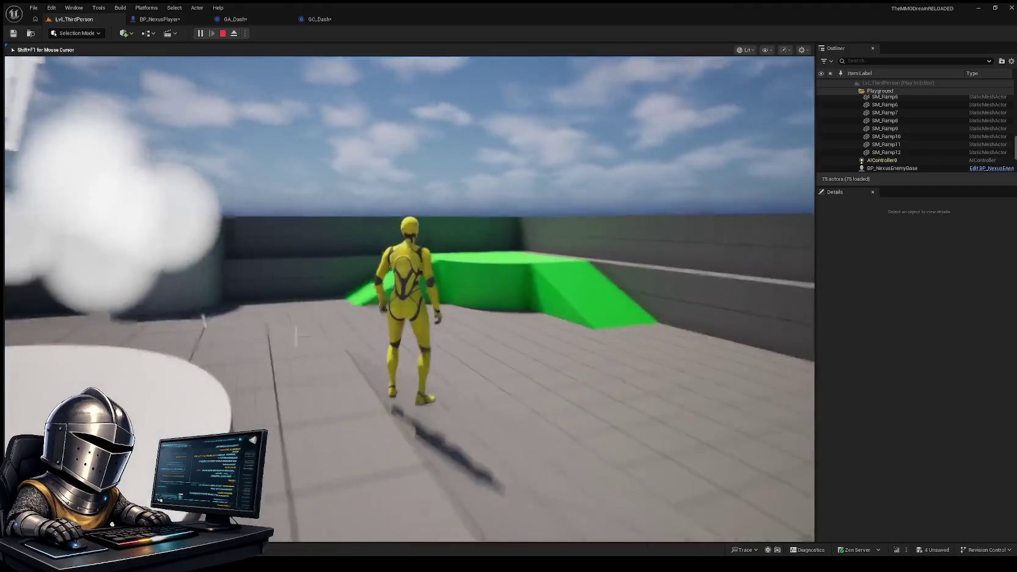
key("shift")
key("shift")
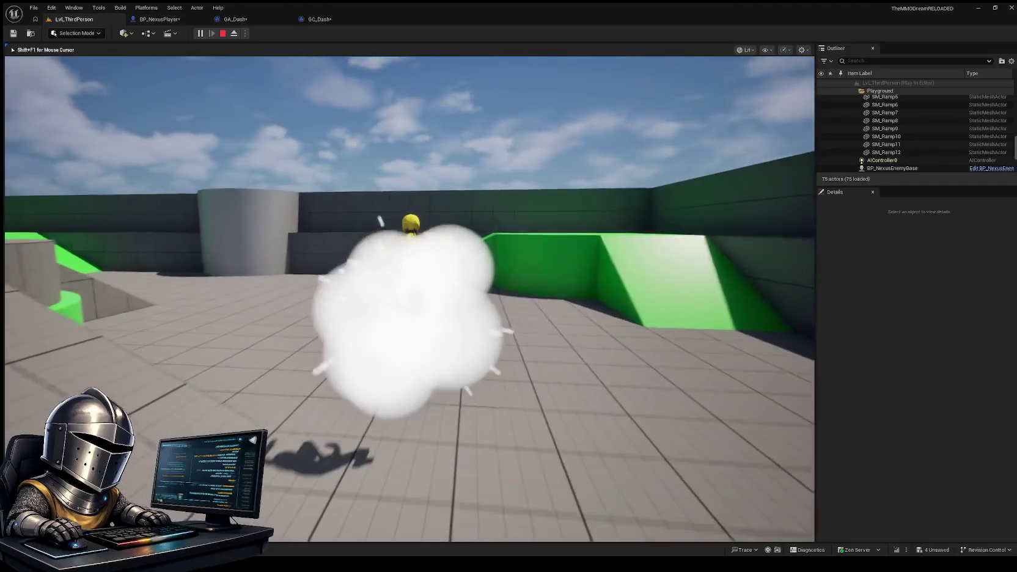
key("Escape")
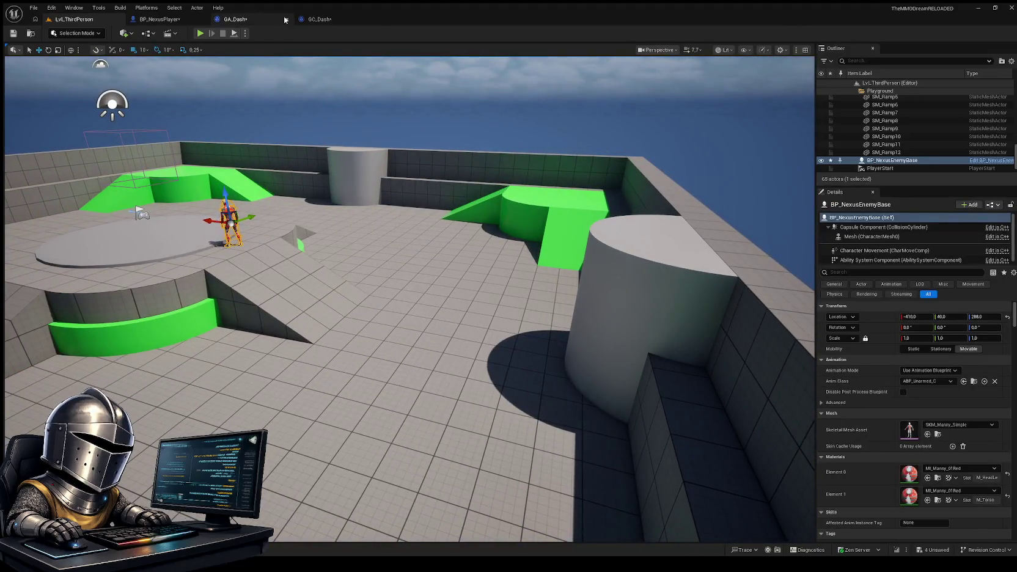
left_click(314, 19)
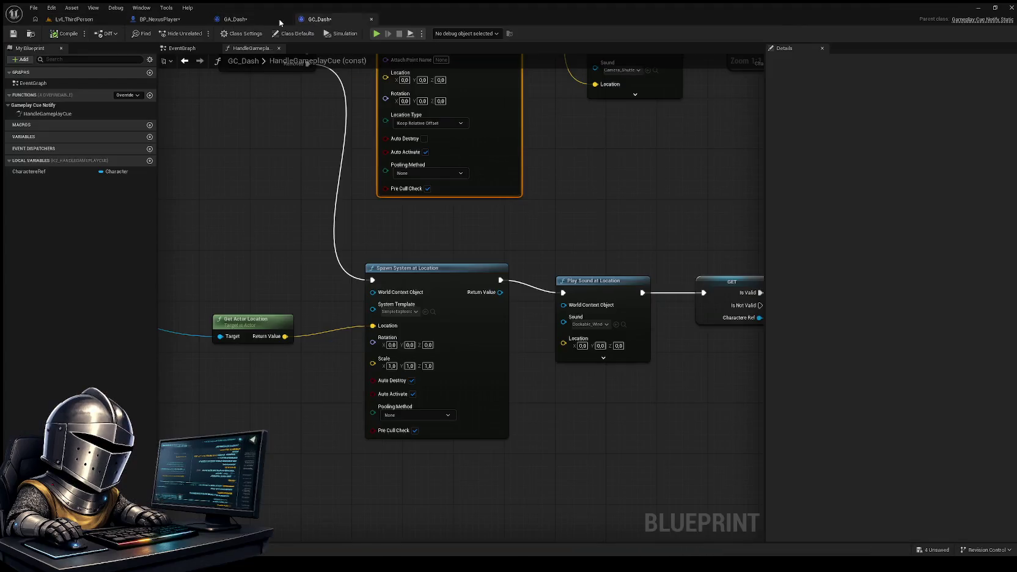
Glance at GC_Dash's spawn nodes, then bring GA_Dash's Apply Root Motion Constant Force node into view
mouse_move(552, 216)
left_mouse_down()
mouse_move(538, 239)
mouse_move(537, 278)
left_mouse_up()
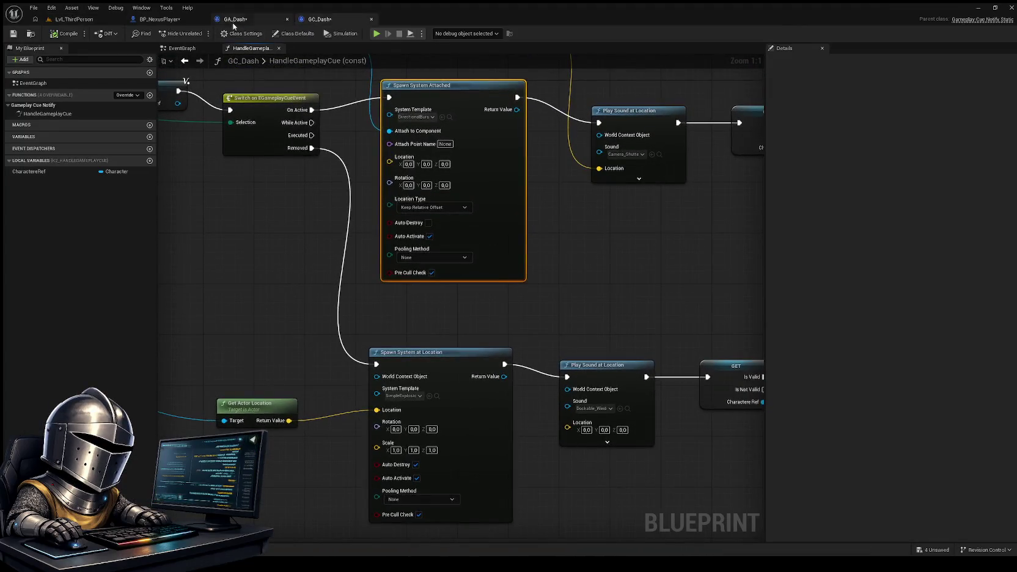
left_click(235, 19)
left_click_drag(344, 85, 468, 107)
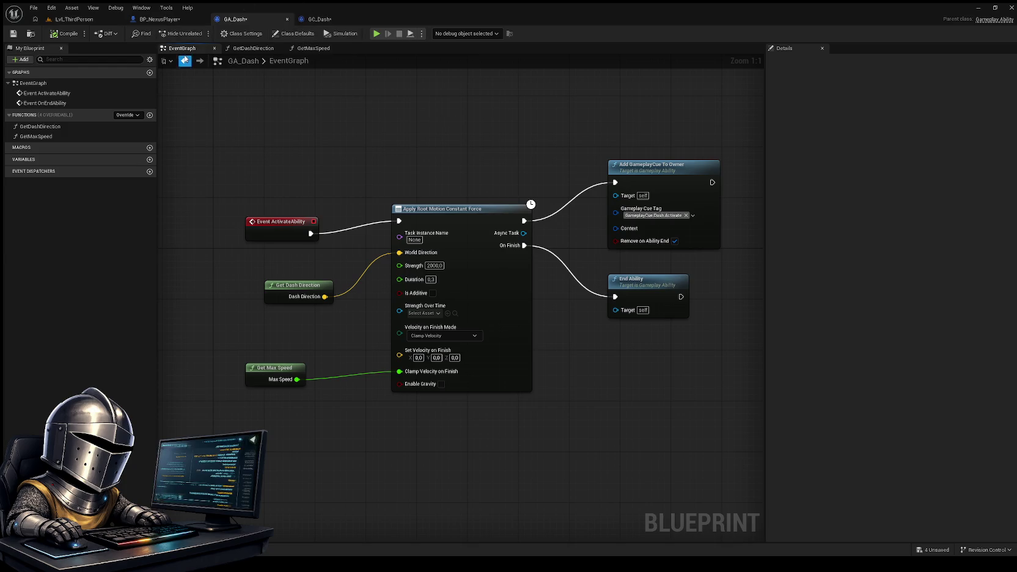
Inspect the GetMaxSpeed function's return nodes, then return to the LvL_ThirdPerson level
left_click(313, 48)
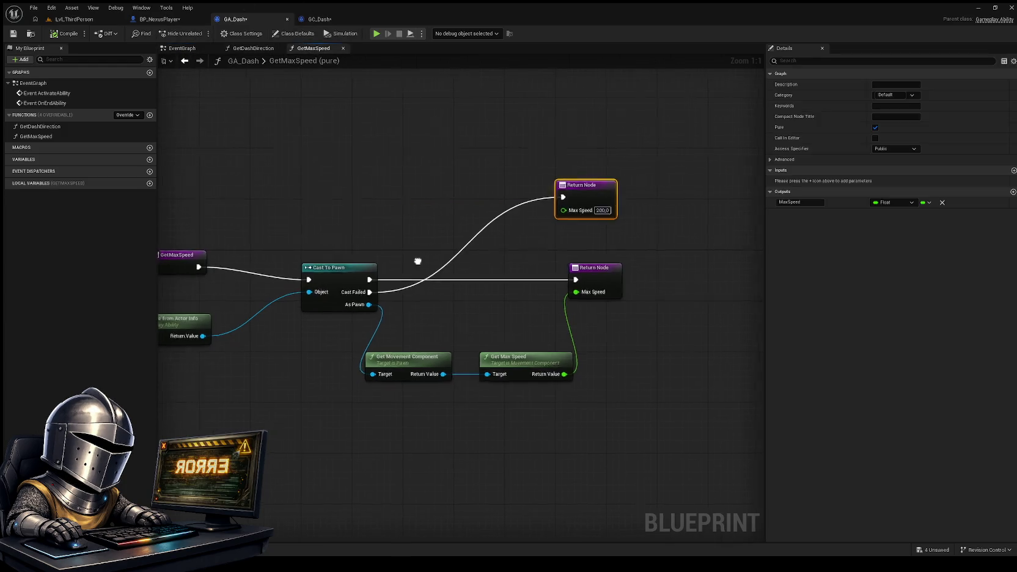
mouse_move(415, 258)
left_mouse_down()
mouse_move(461, 238)
mouse_move(416, 270)
left_mouse_up()
left_click_drag(496, 254, 388, 300)
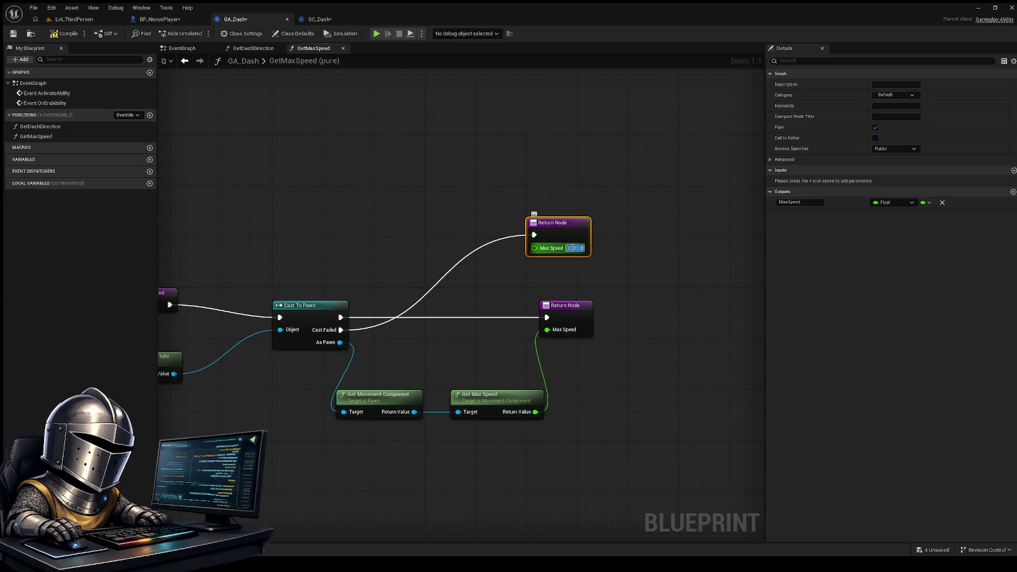
left_click(75, 19)
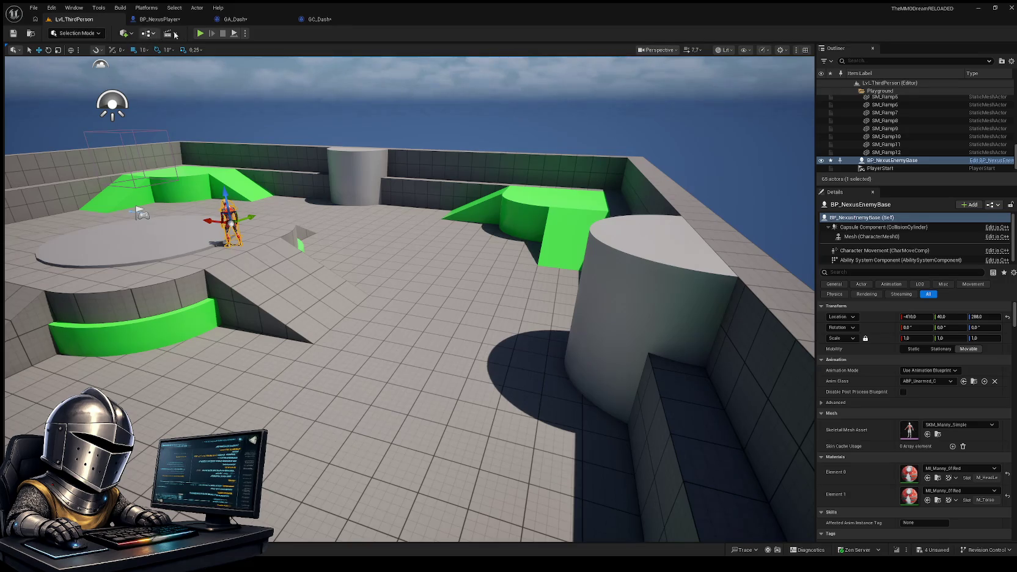
Start Play-In-Editor and dash repeatedly, including in mid-air, watching the smoke bursts
left_click(200, 33)
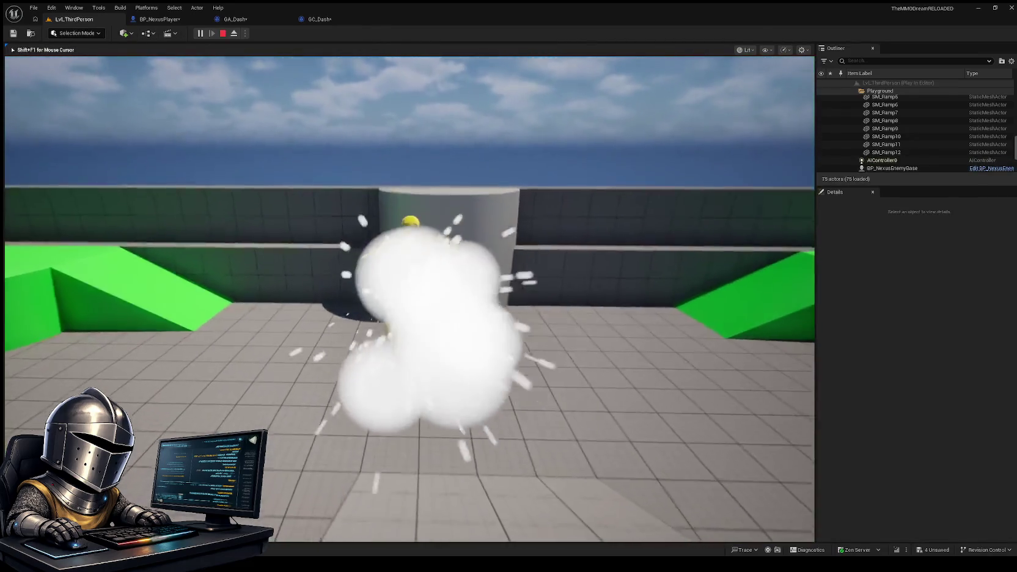
key("shift")
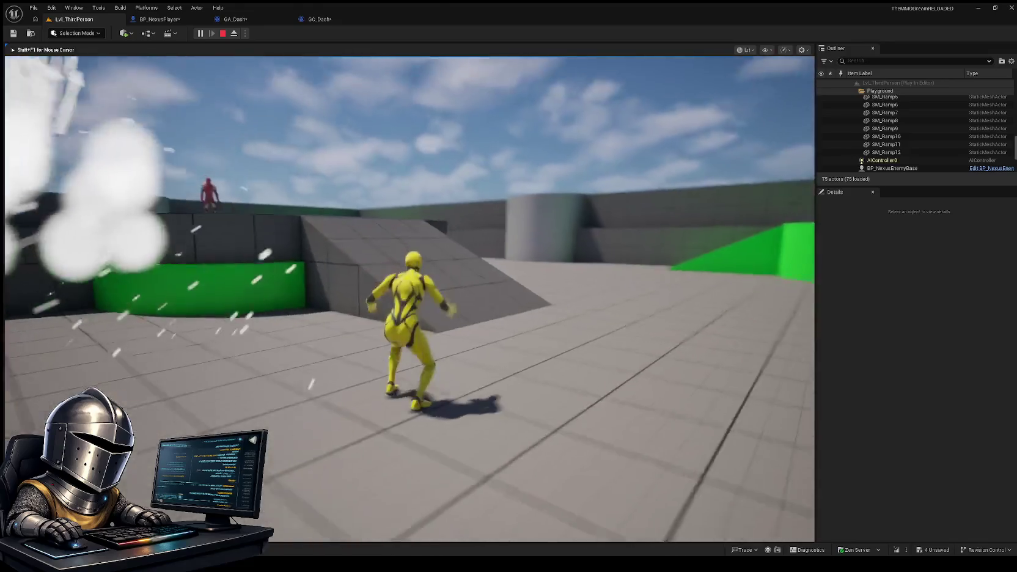
key("shift")
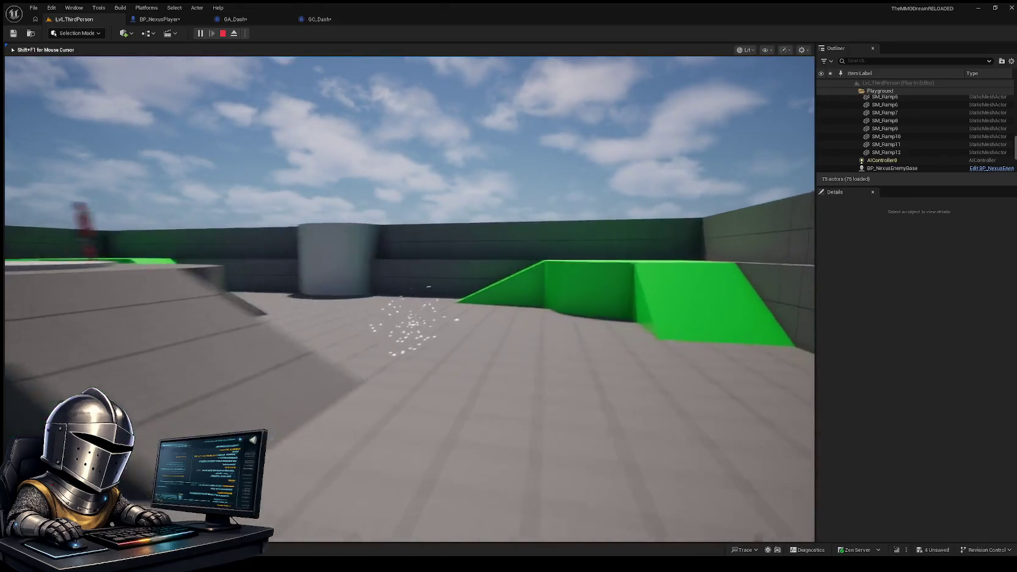
key("shift")
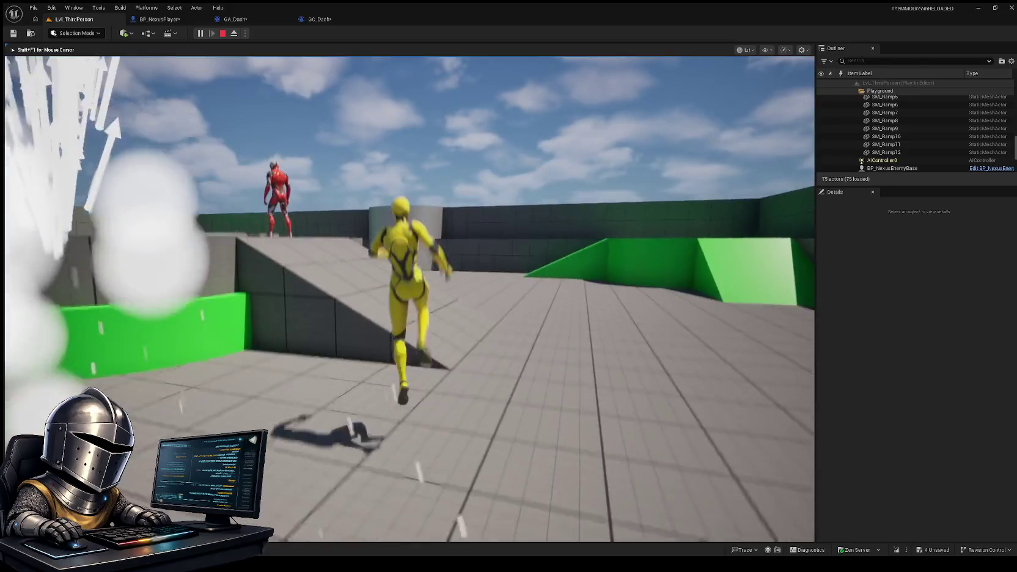
key("shift")
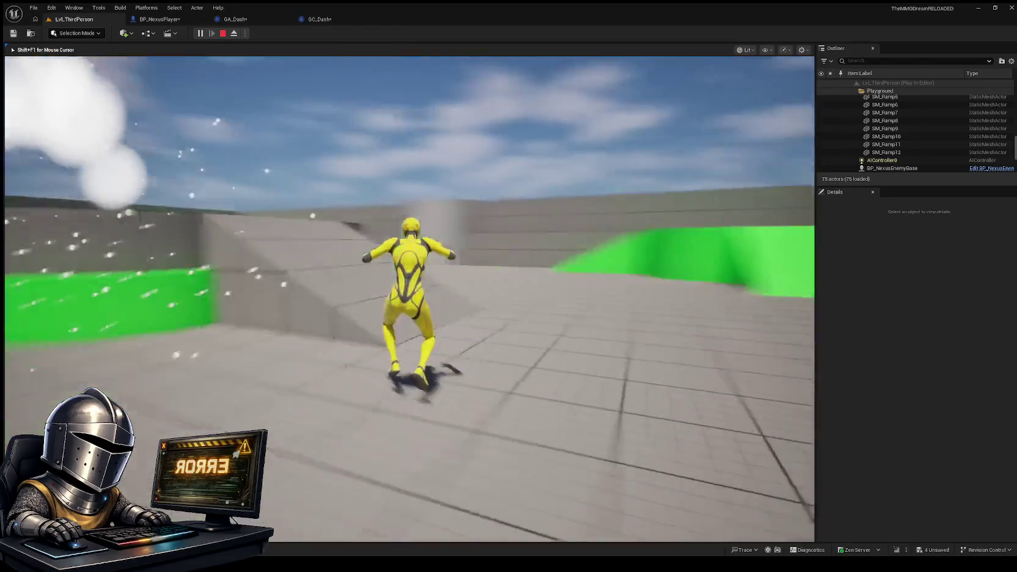
key("shift")
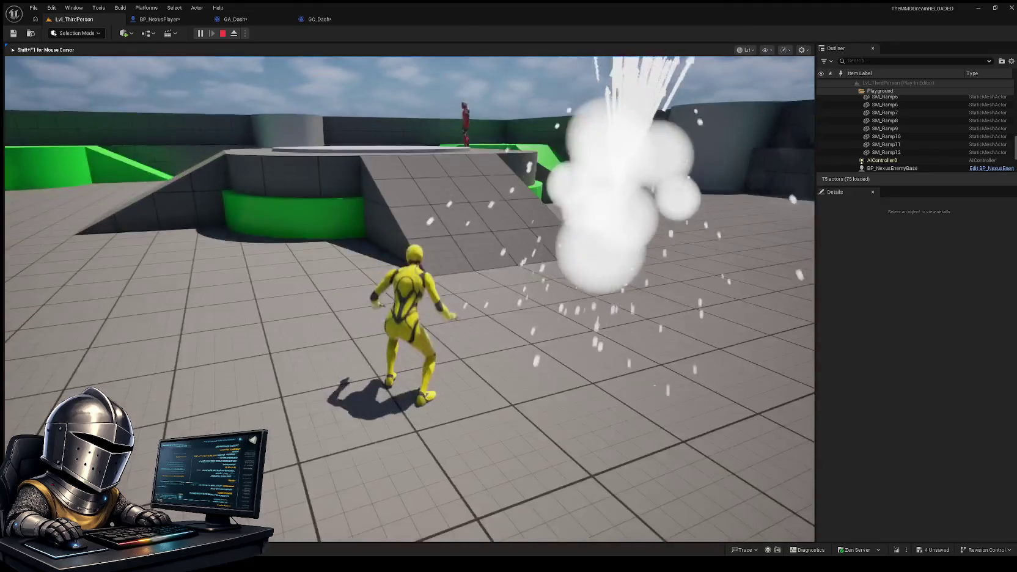
Dash toward and up the ramp, dash a few more times, then stop the play-test
key("w")
key("shift")
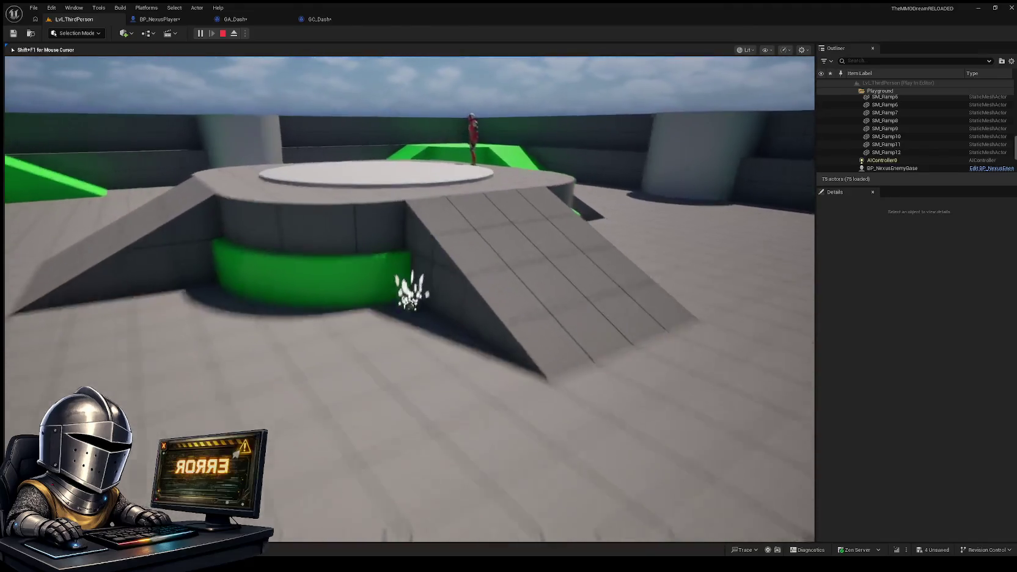
key("space")
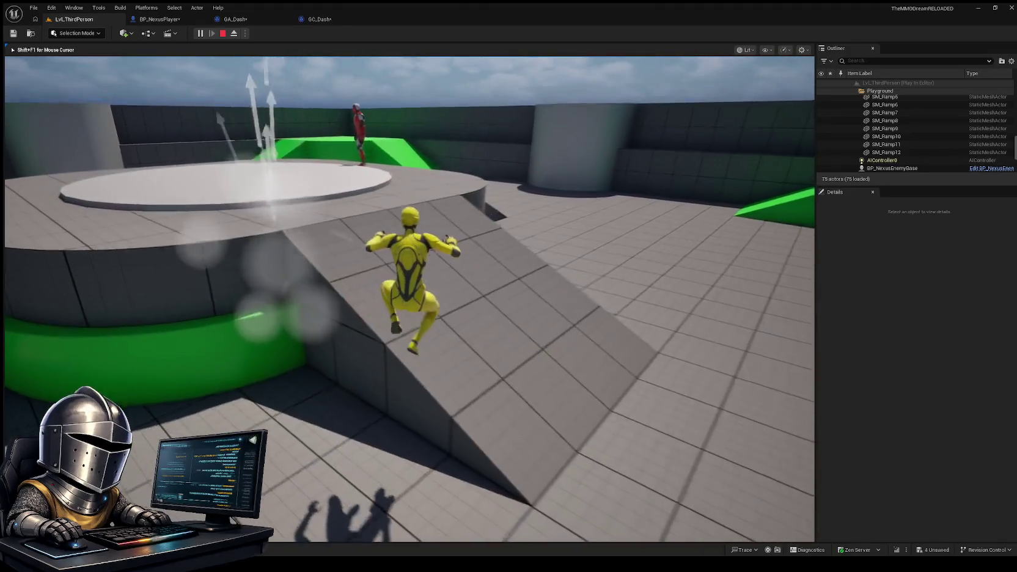
key("shift")
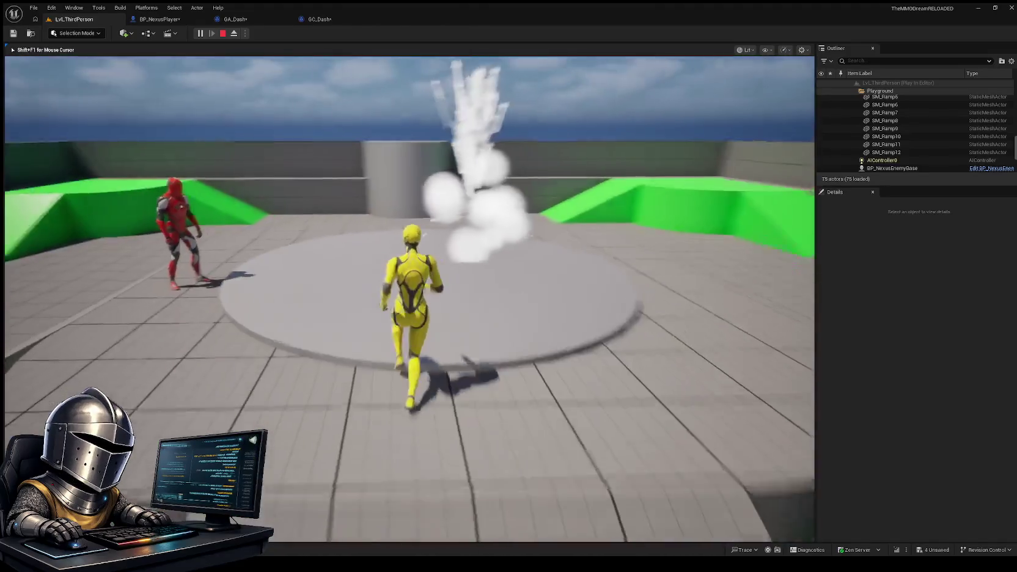
key("shift")
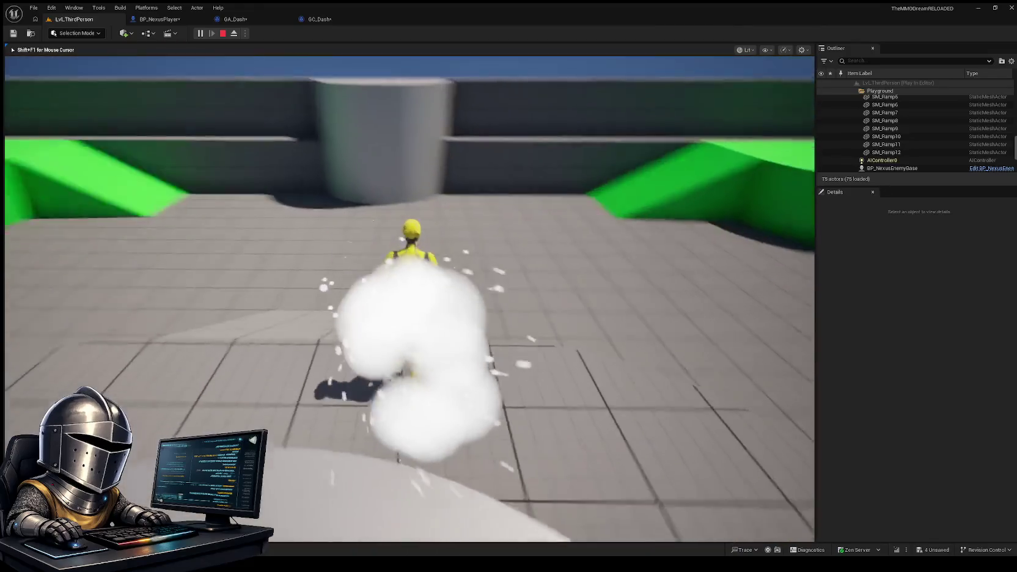
key("w")
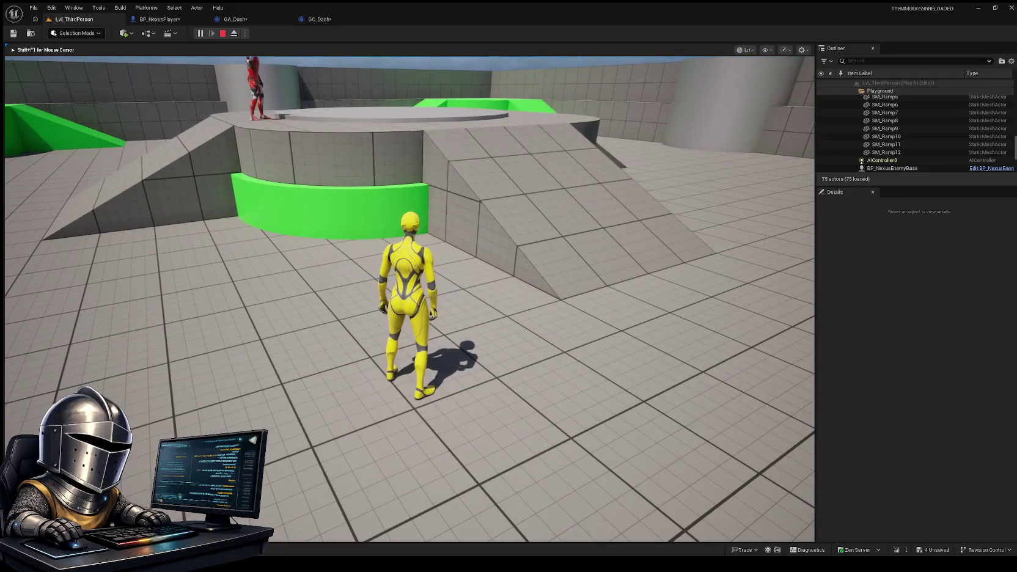
key("Escape")
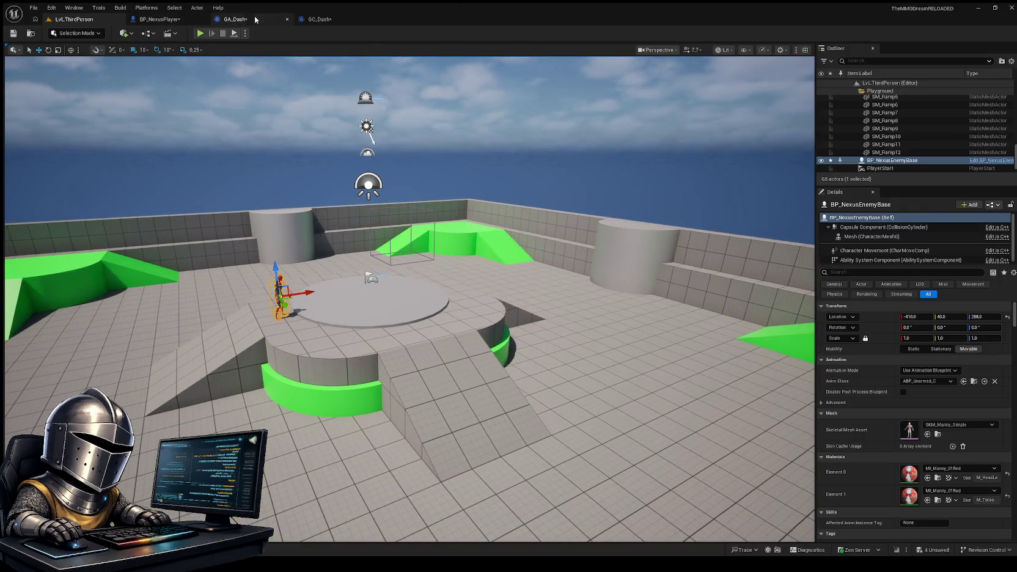
Set GetMaxSpeed's failed-cast Return Node Max Speed to 500.0 and compile GA_Dash
left_click(236, 19)
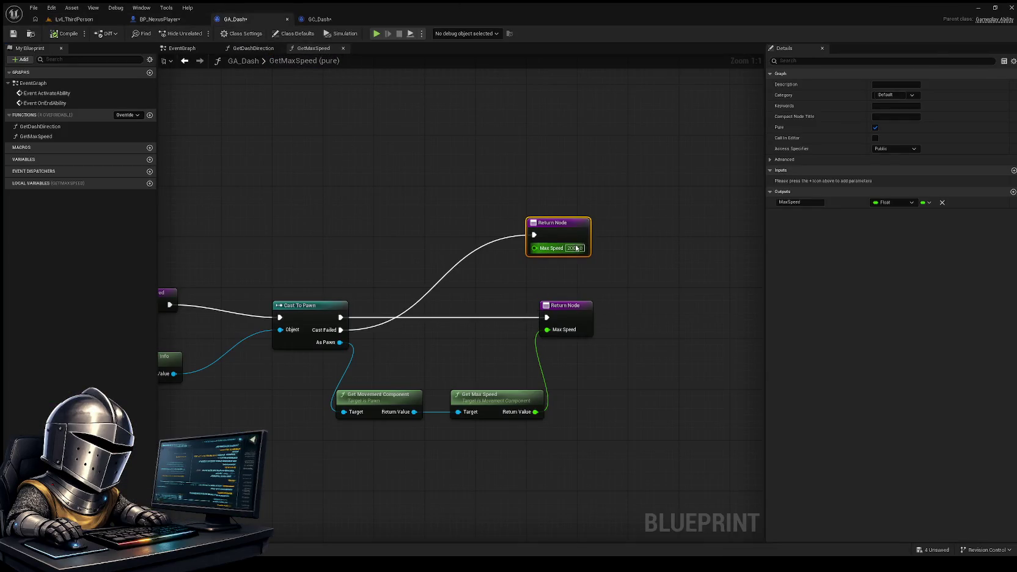
key("Return")
type("500")
left_click(428, 153)
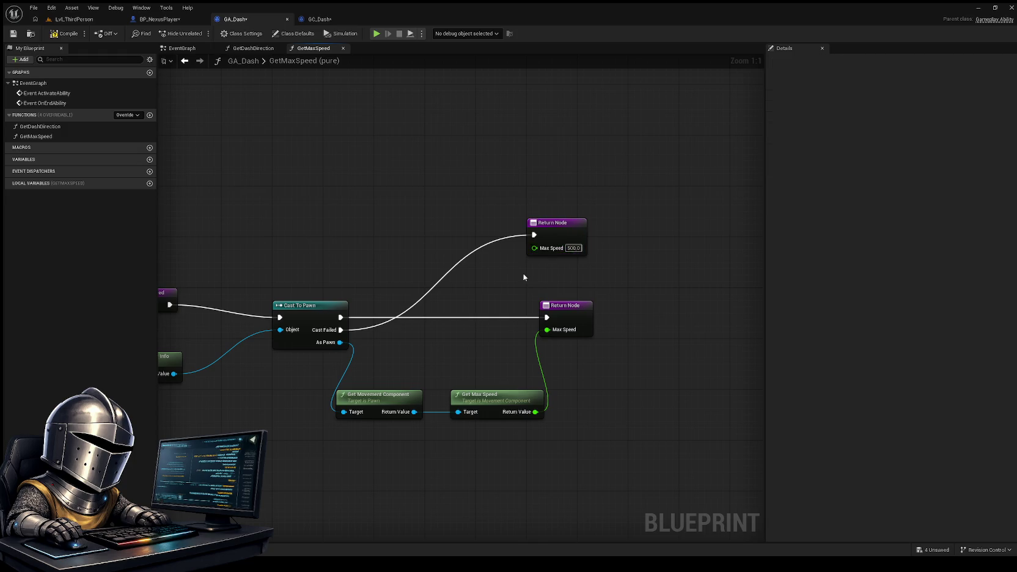
left_click(68, 35)
left_click(187, 49)
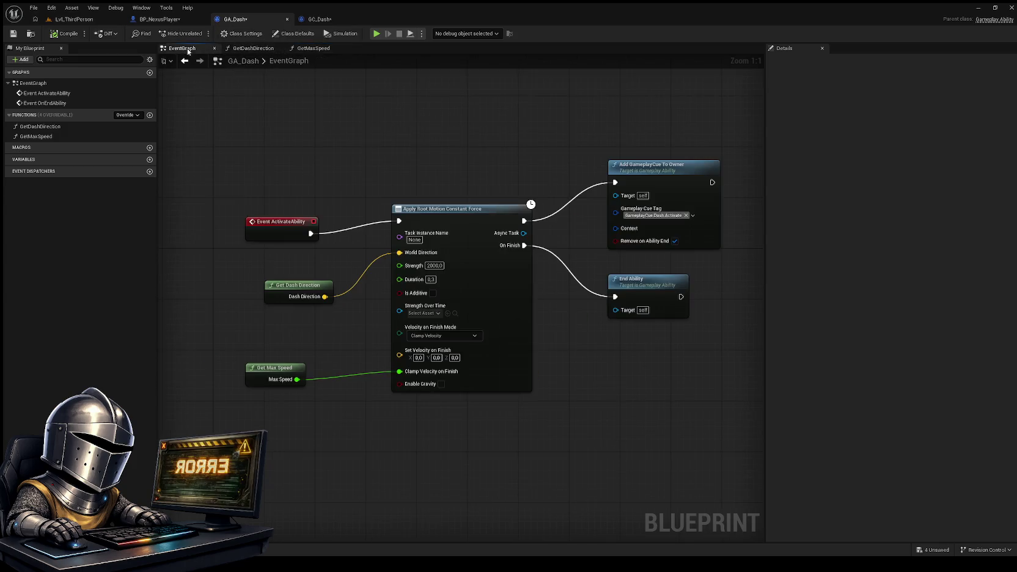
Inspect GA_Dash's EventGraph and GetDashDirection entry node, then go back to LvL_ThirdPerson
left_click_drag(418, 161, 407, 177)
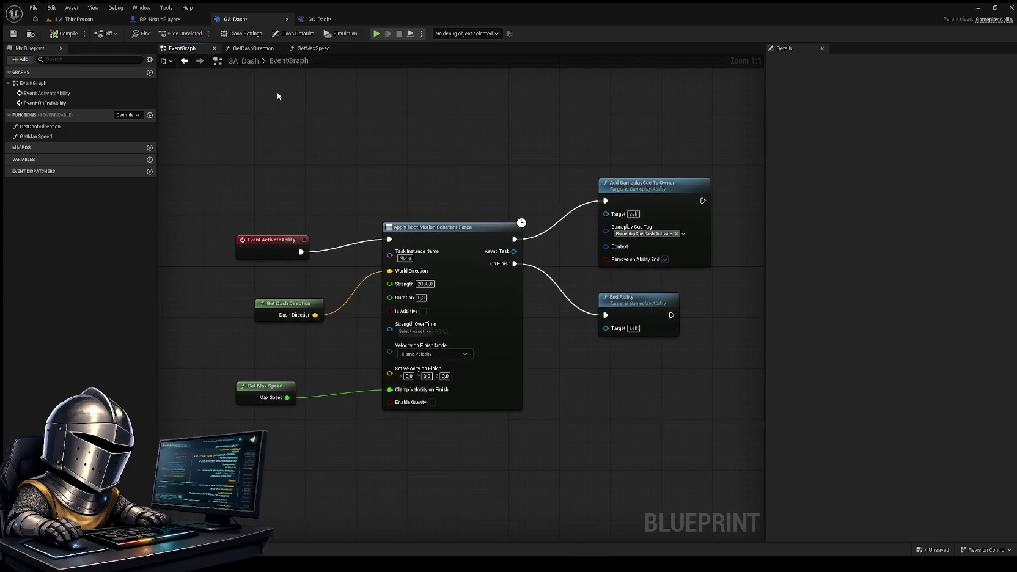
left_click(253, 49)
left_click_drag(290, 226, 437, 217)
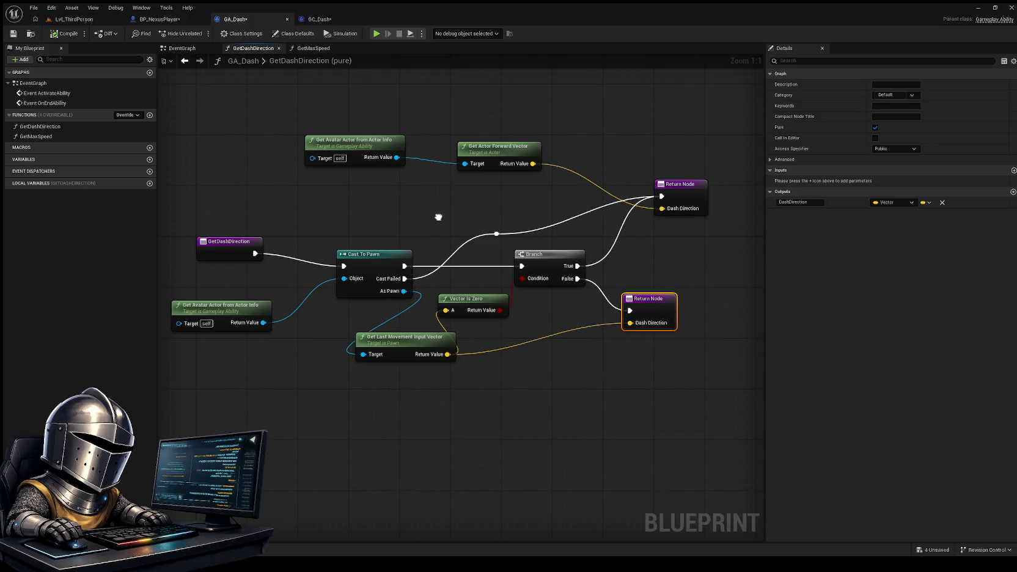
left_click(182, 49)
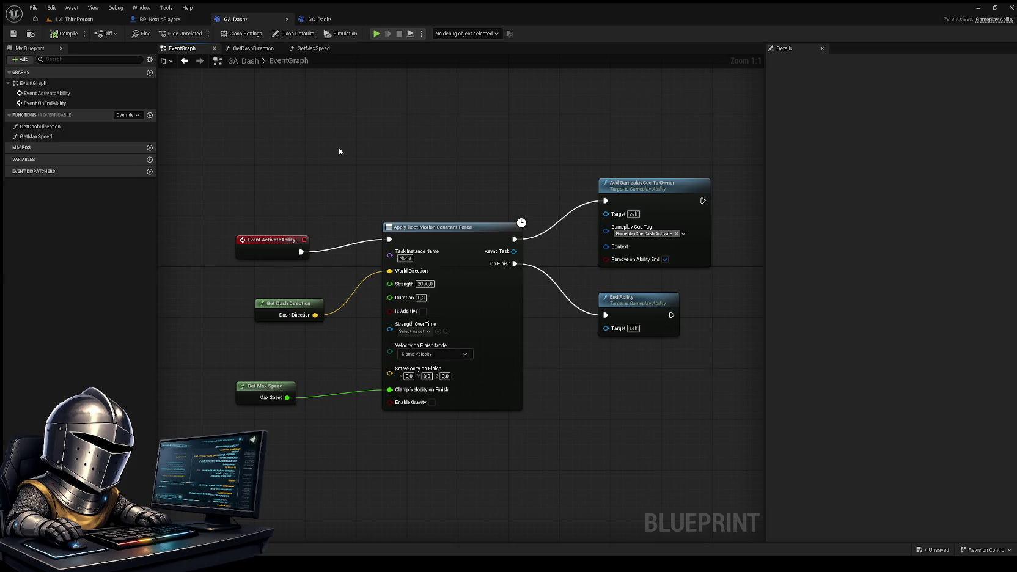
left_click(72, 19)
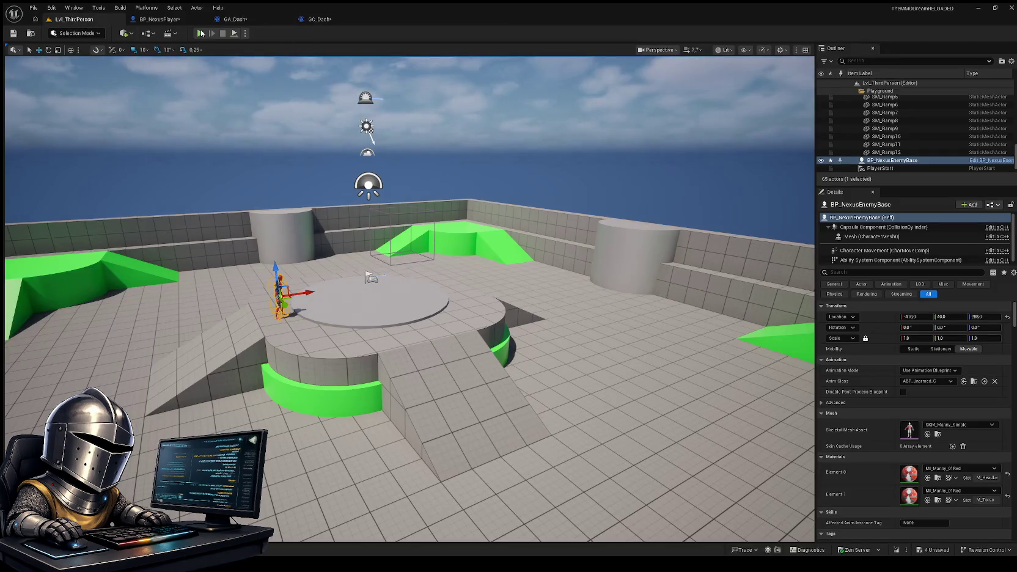
Run another Play-In-Editor dash test, stop it, and bring up BP_NexusPlayer's EventGraph
left_click(201, 33)
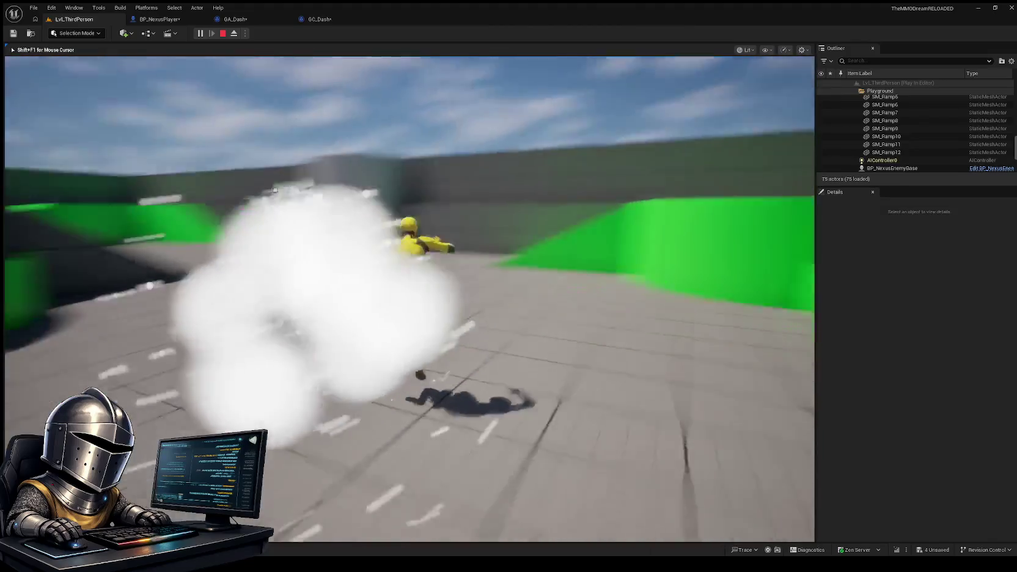
key("Escape")
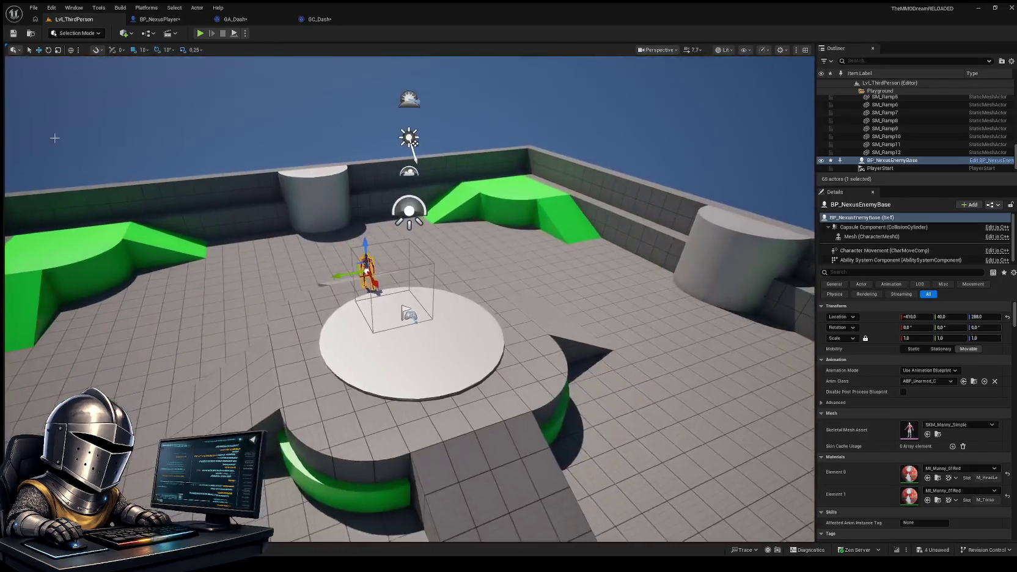
left_click(169, 20)
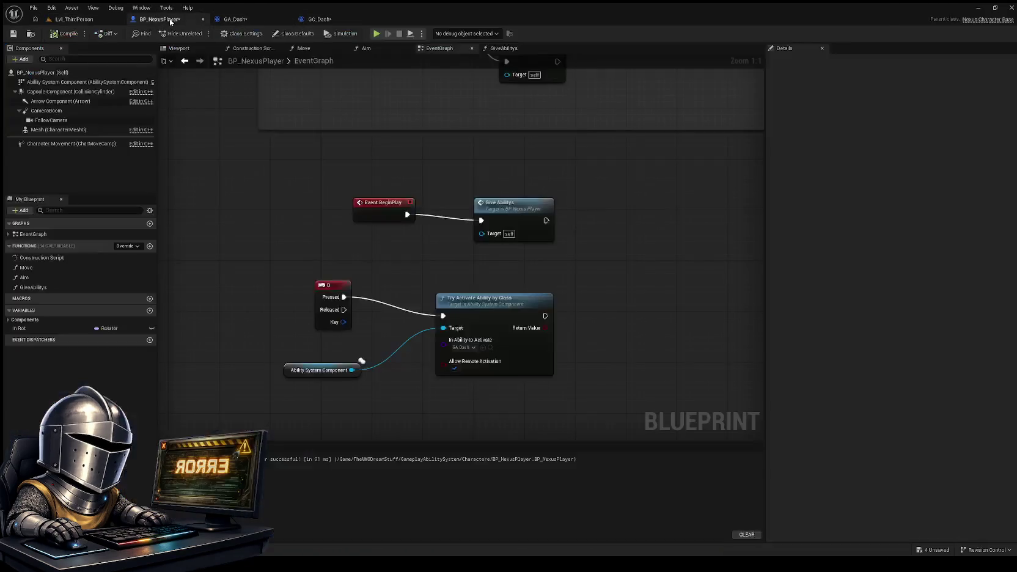
Change the fallback Max Speed in GA_Dash's GetMaxSpeed from 500.0 to 1.0
left_click(235, 19)
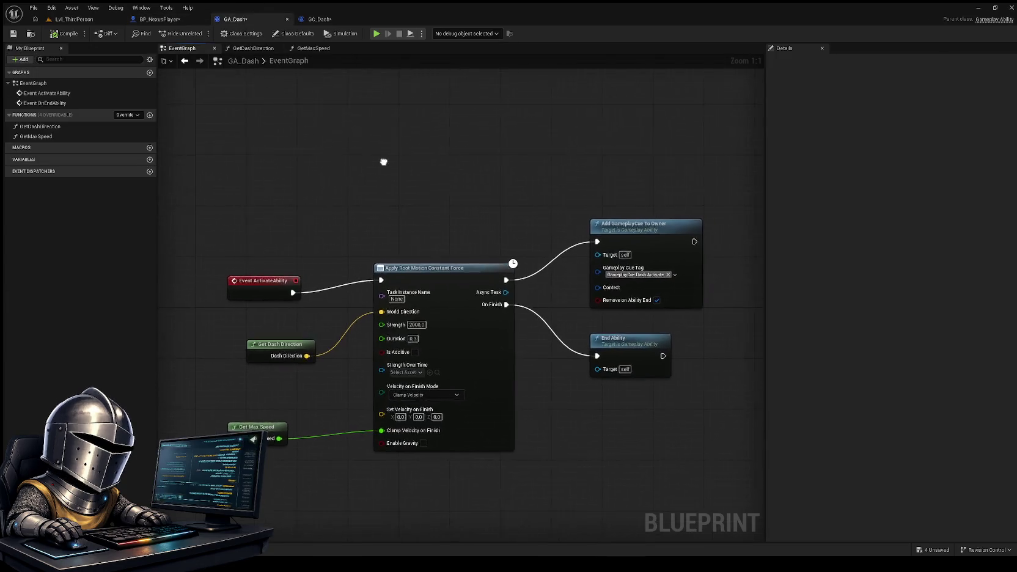
left_click(321, 48)
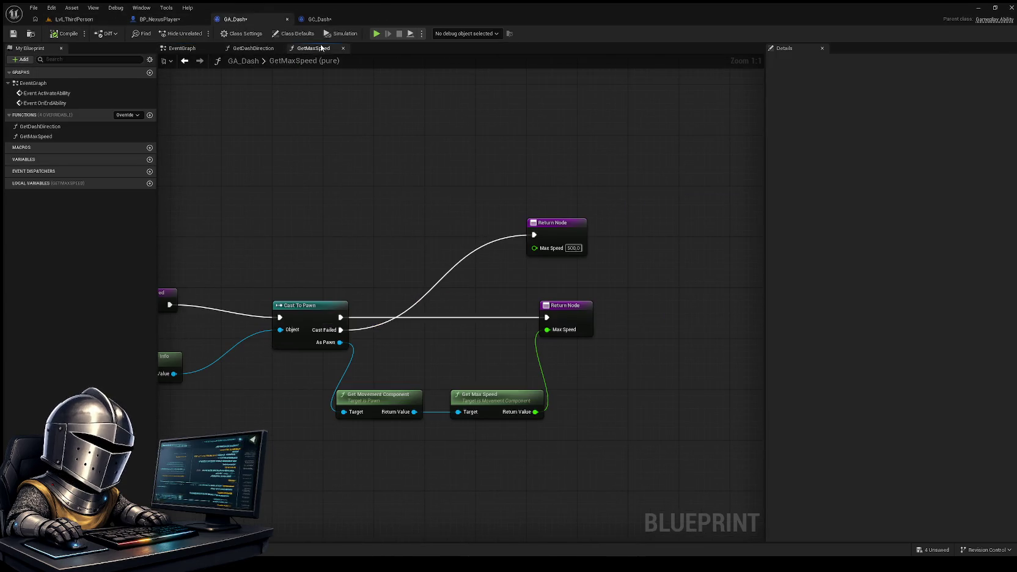
left_click(575, 248)
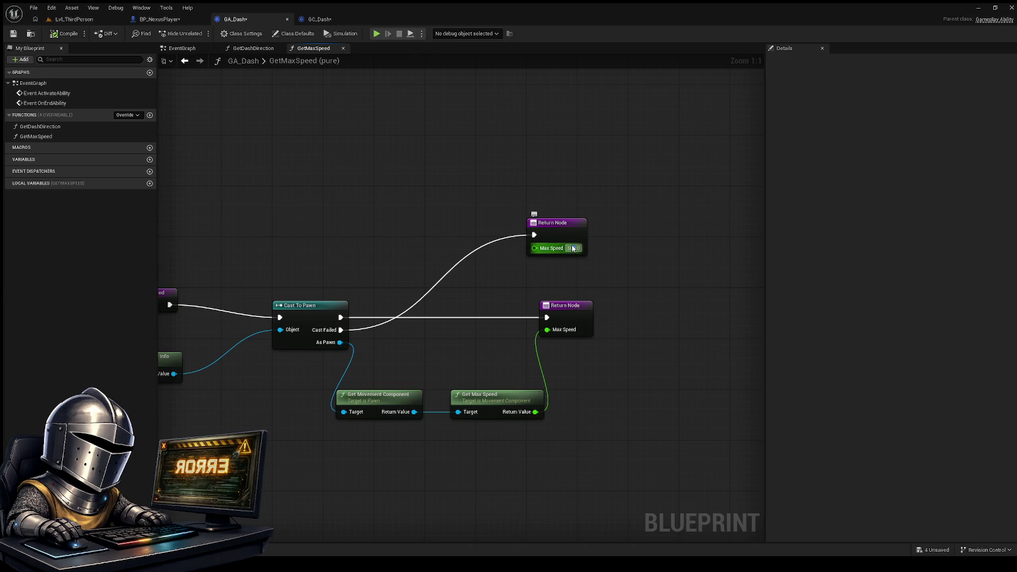
key("Return")
type("1")
key("Return")
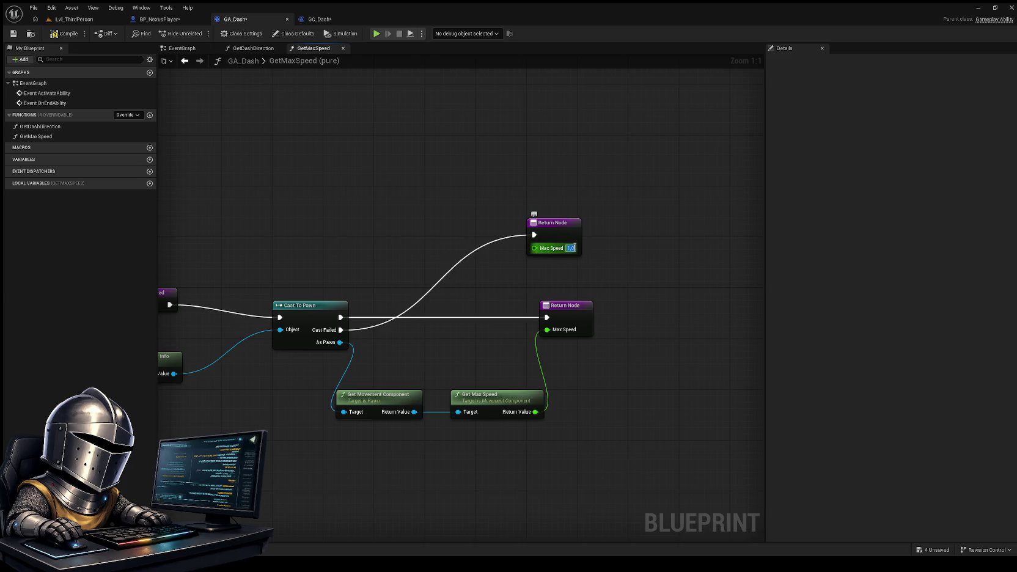
Play-test three dashes in LvL_ThirdPerson with the 1.0 fallback speed, then stop
left_click(76, 19)
left_click(202, 35)
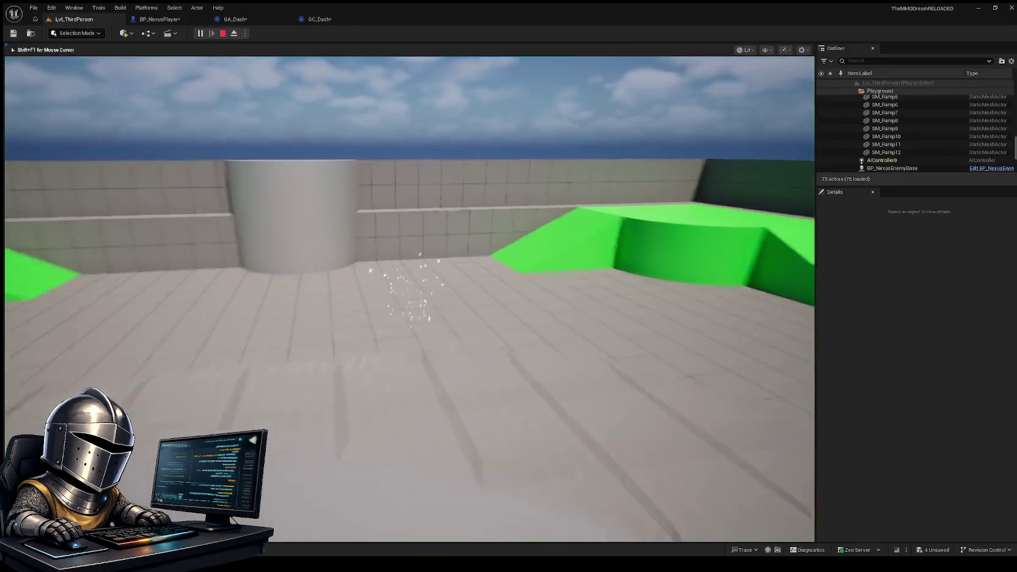
key("shift")
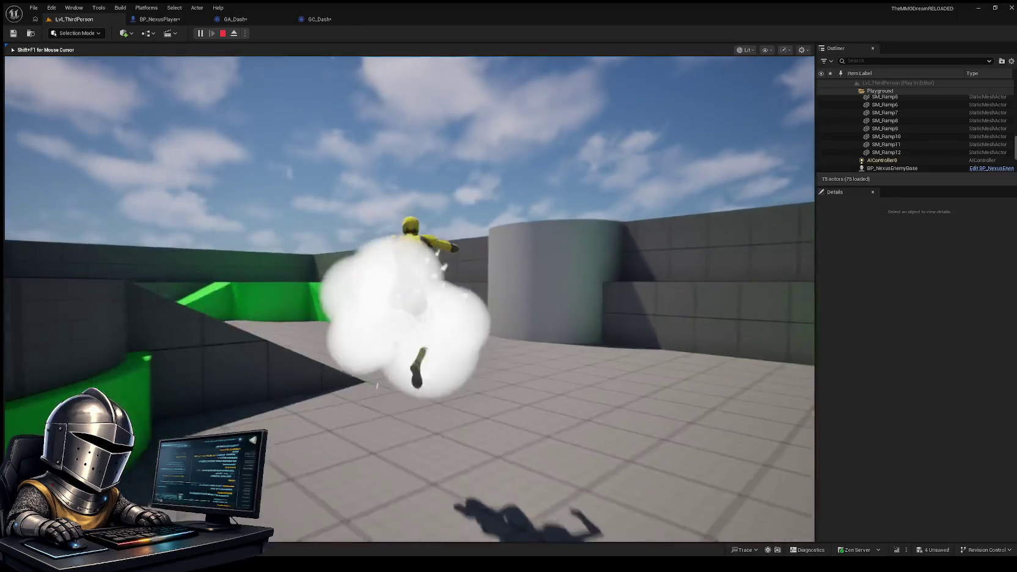
key("shift")
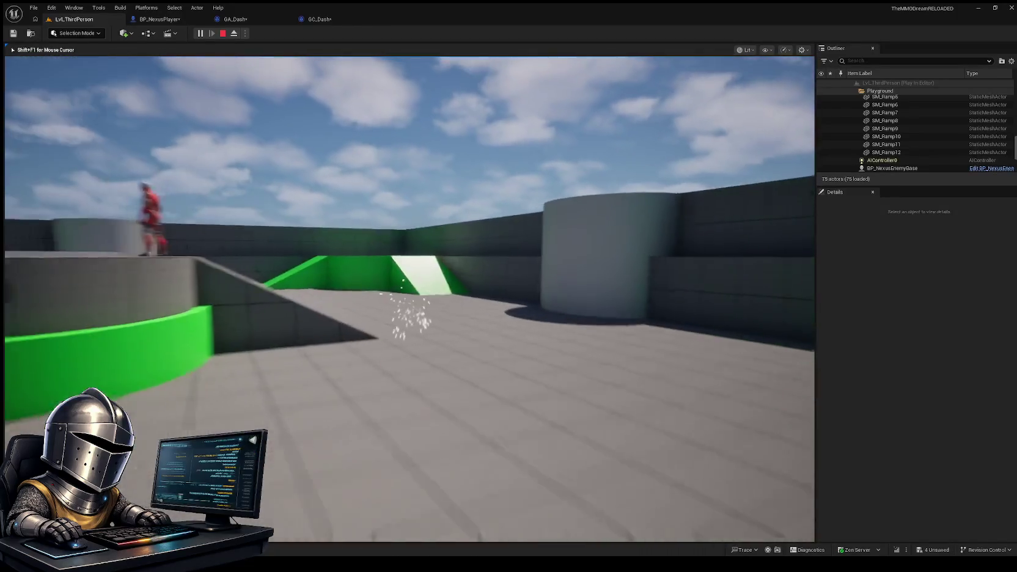
key("shift")
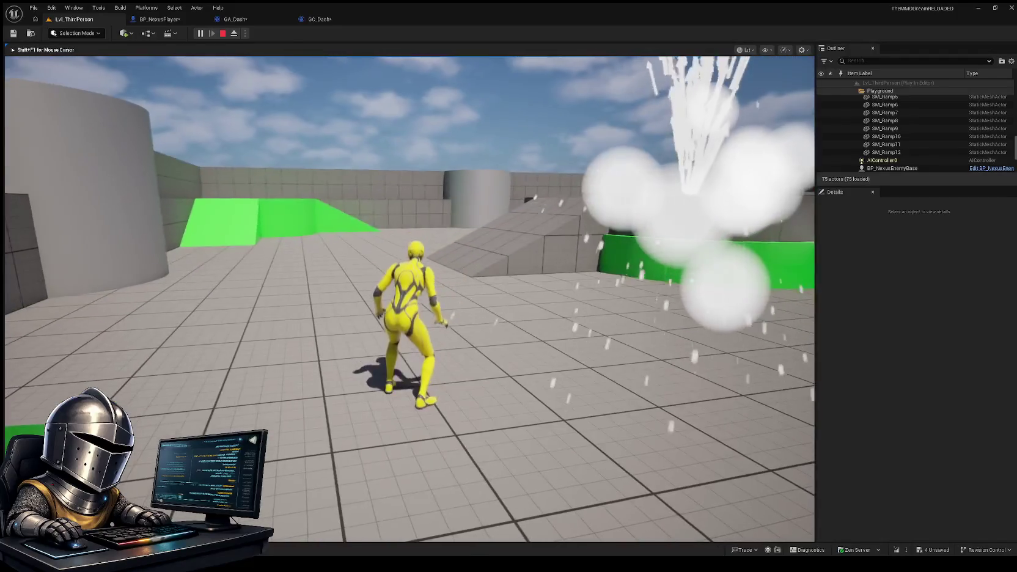
key("Escape")
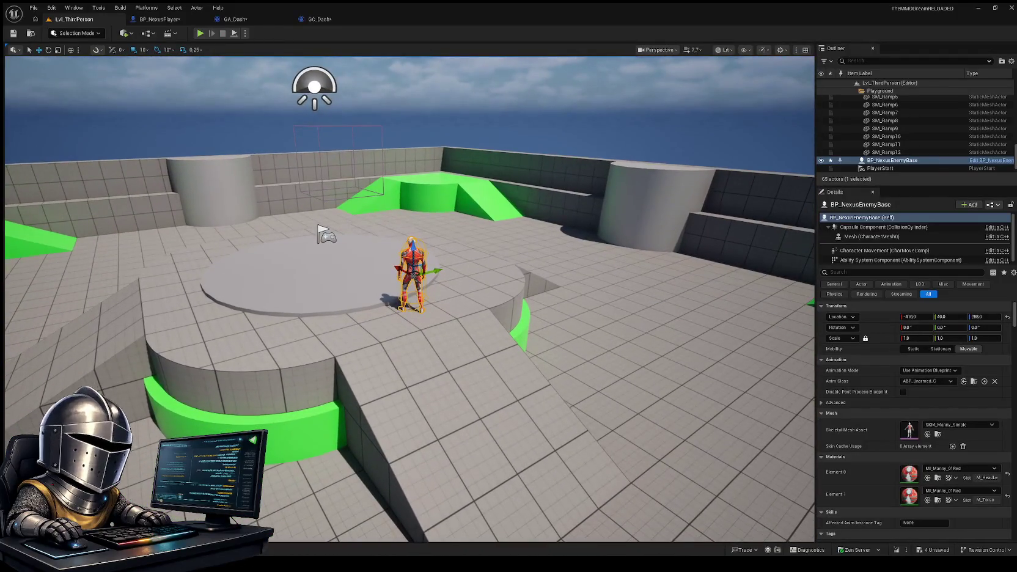
left_click(156, 21)
Review BP_NexusPlayer's EventGraph dash trigger and its GiveAbilitys function graph
mouse_move(360, 161)
left_mouse_down()
mouse_move(309, 273)
mouse_move(338, 234)
mouse_move(349, 74)
left_mouse_up()
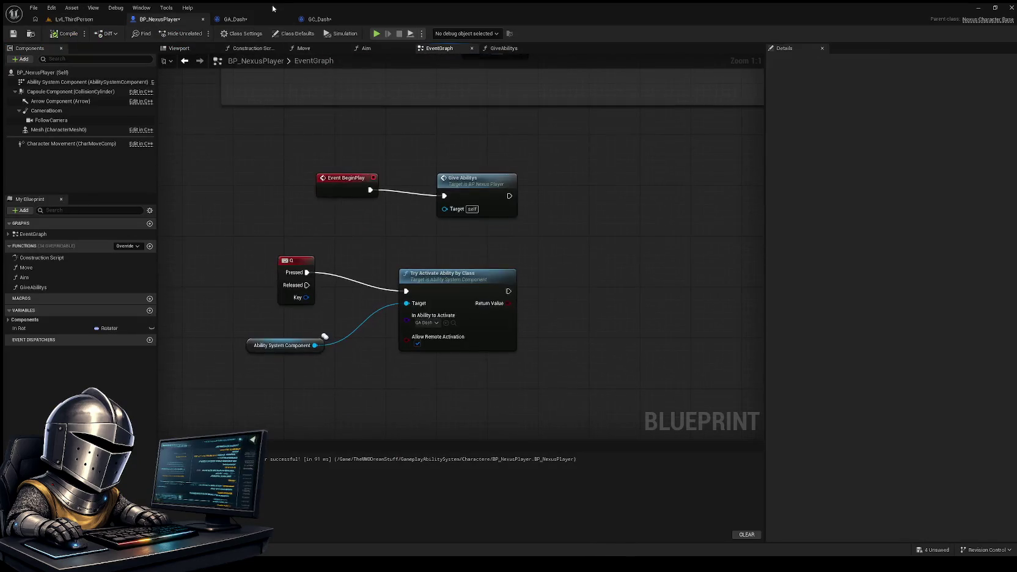
left_click(235, 19)
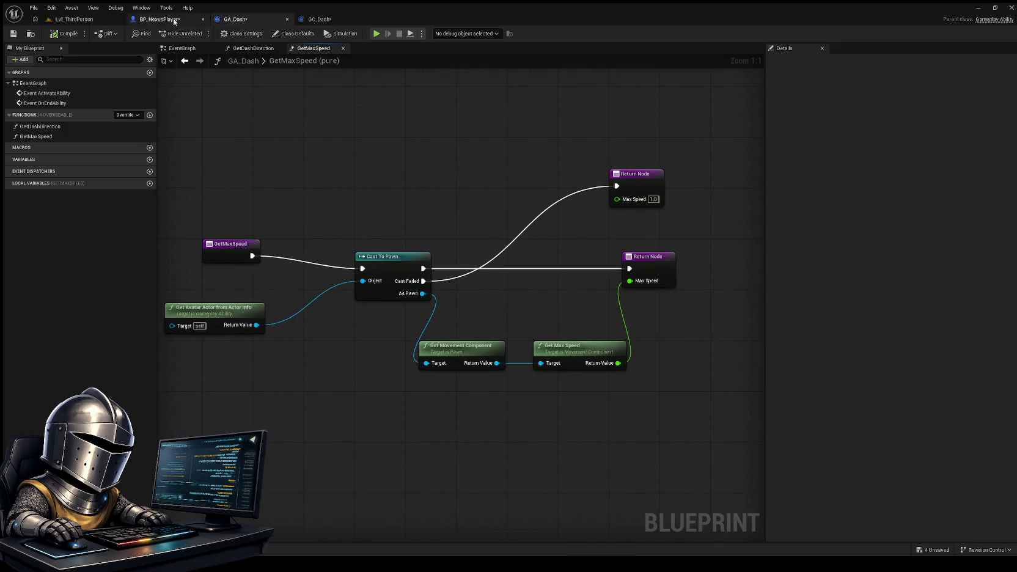
left_click(158, 19)
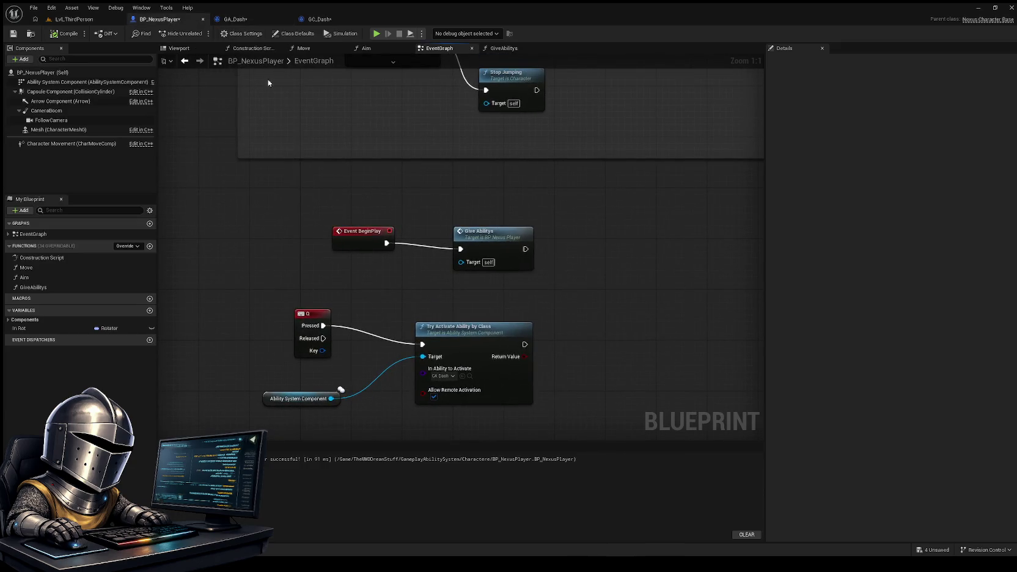
left_click(497, 49)
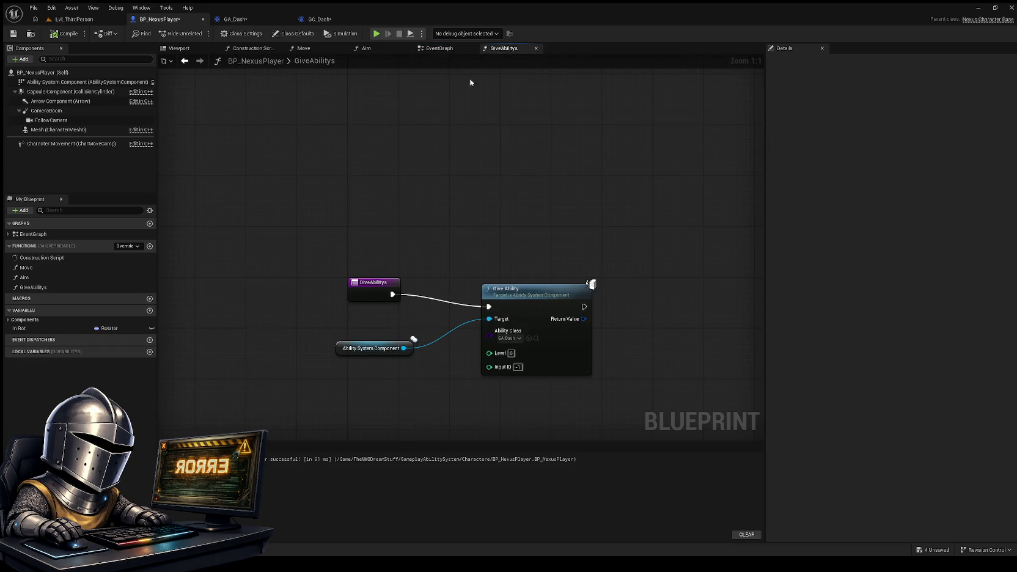
left_click(426, 49)
Close BP_NexusPlayer's Aim graph tab and return to GA_Dash's GetMaxSpeed function
left_click(407, 49)
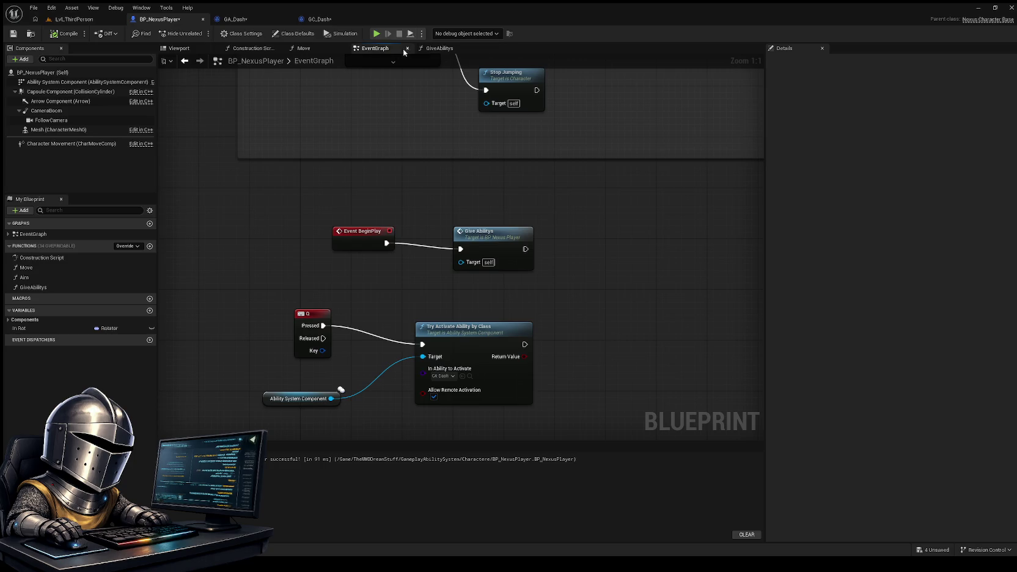
left_click(317, 47)
left_click(384, 50)
left_click(251, 17)
double_click(269, 59)
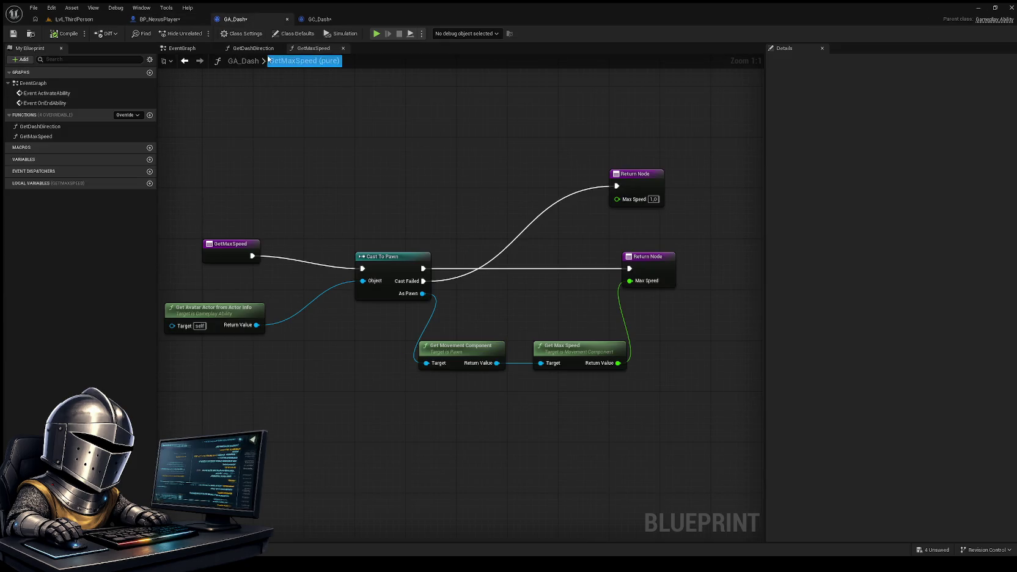
Cancel the function title edit, review GetDashDirection, and nudge the Get Max Speed node up
key("Escape")
left_click(251, 48)
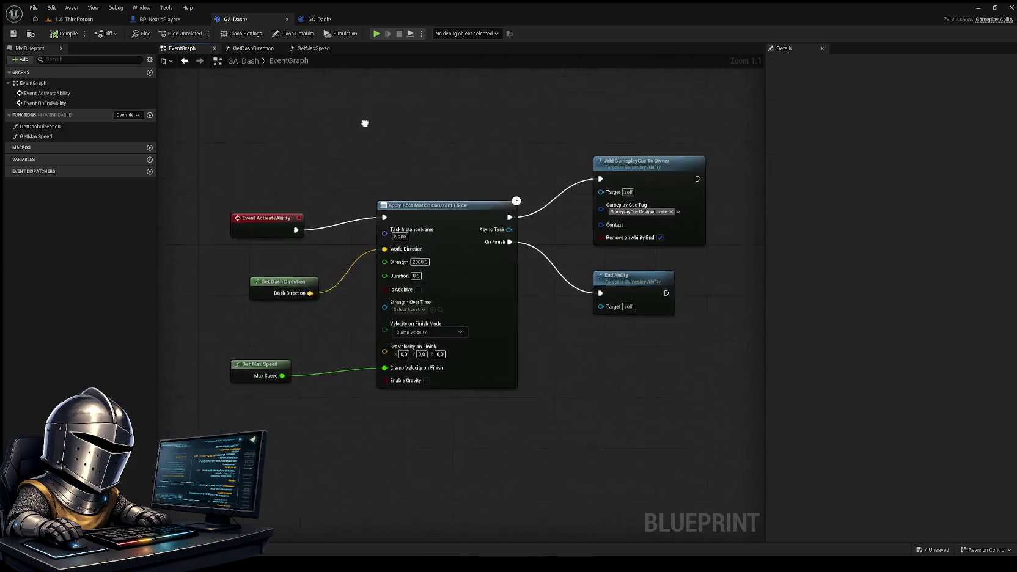
left_click_drag(365, 124, 372, 102)
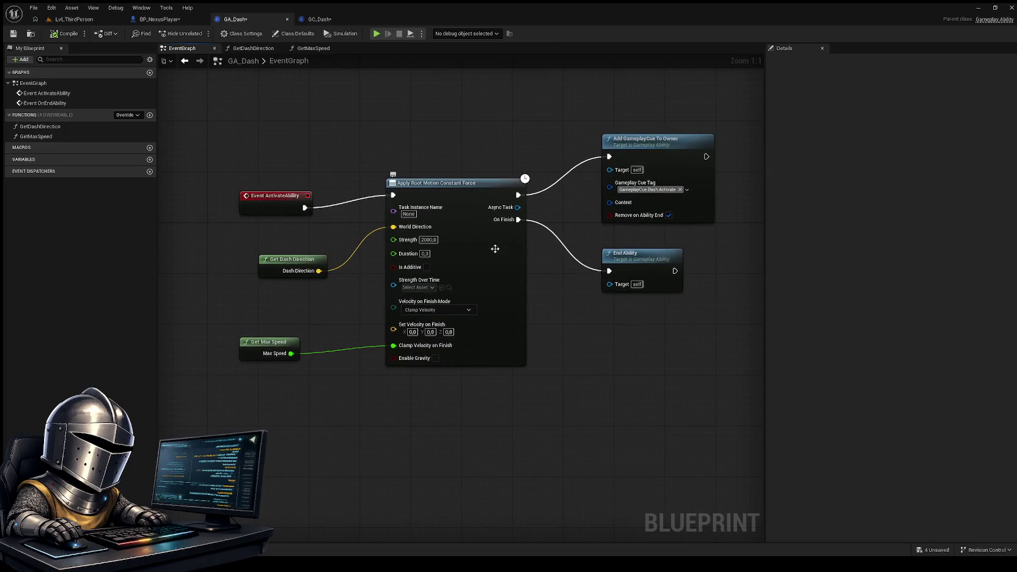
left_click_drag(498, 250, 523, 264)
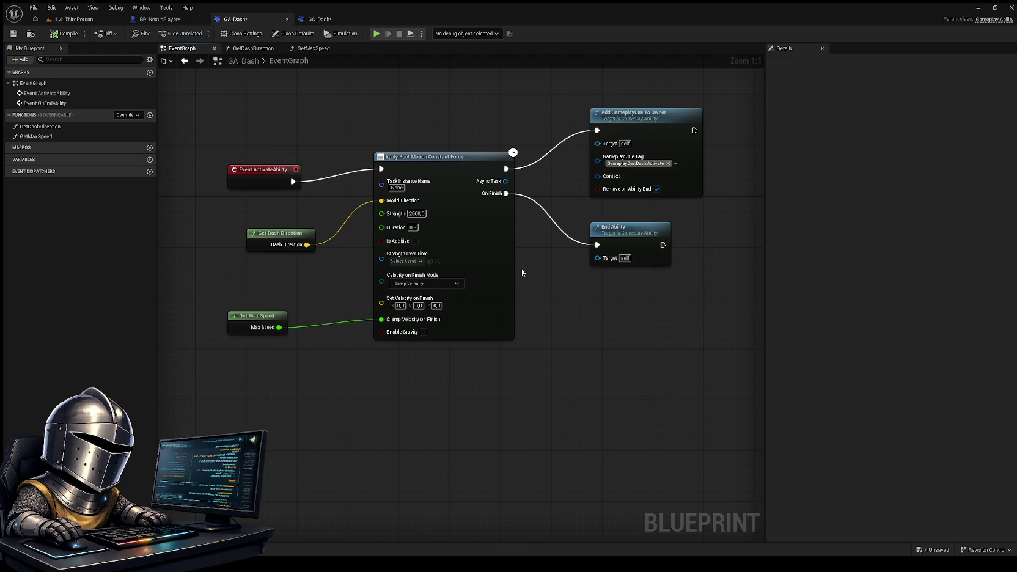
left_click_drag(264, 319, 290, 314)
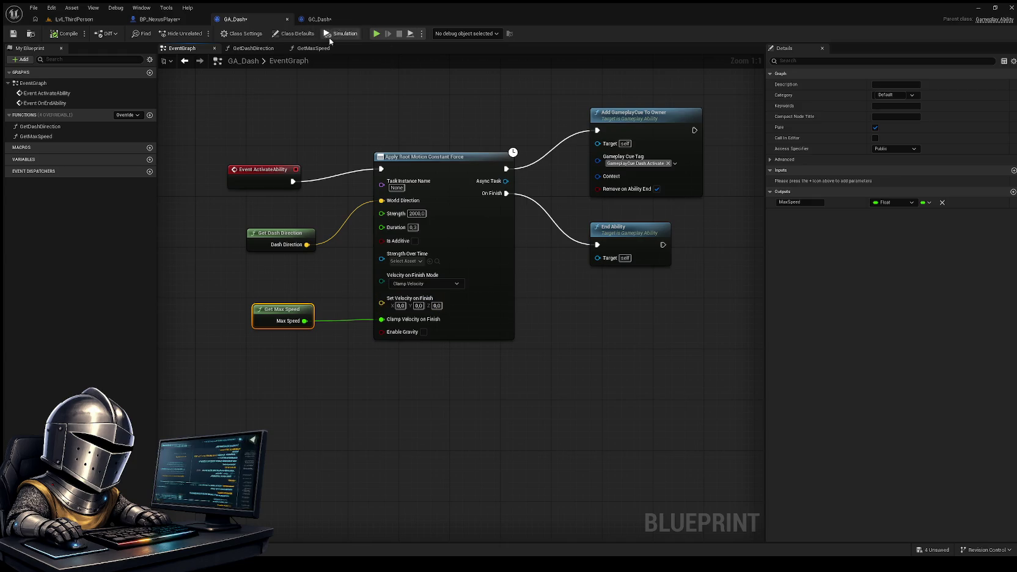
Set the cast-failed Return Node Max Speed back to 500 and compile GA_Dash
left_click(313, 49)
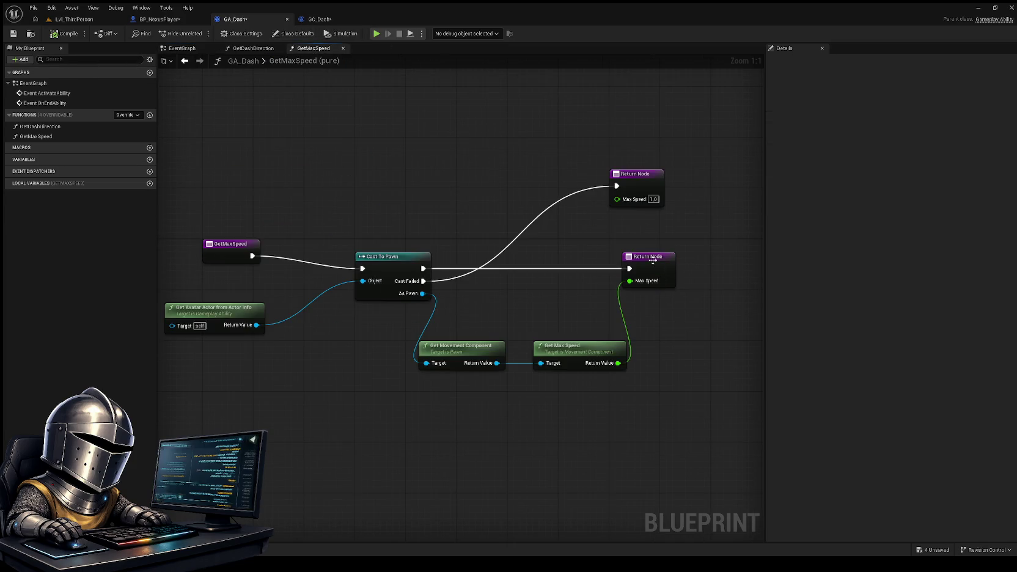
left_click(653, 200)
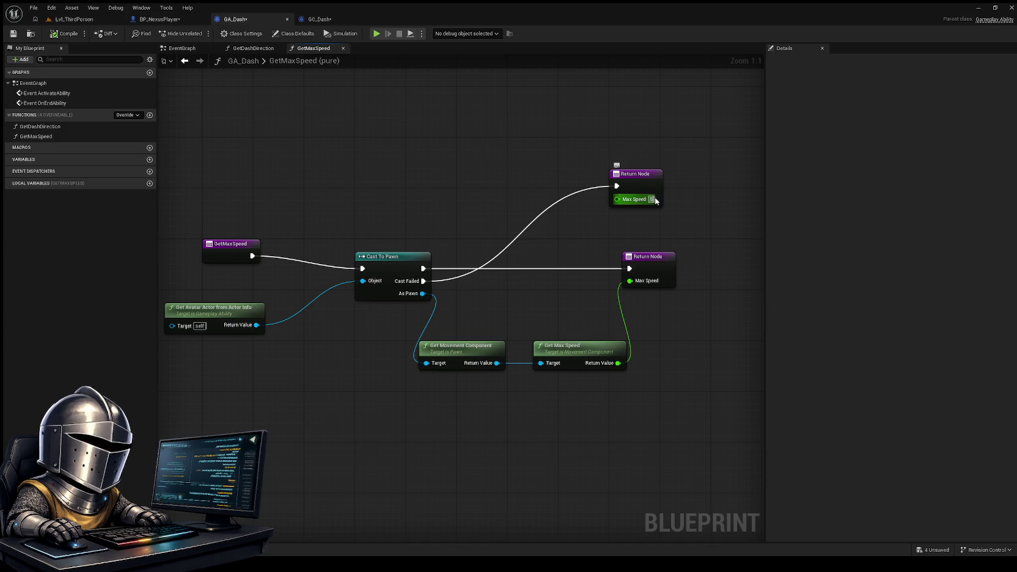
type("500")
key("Return")
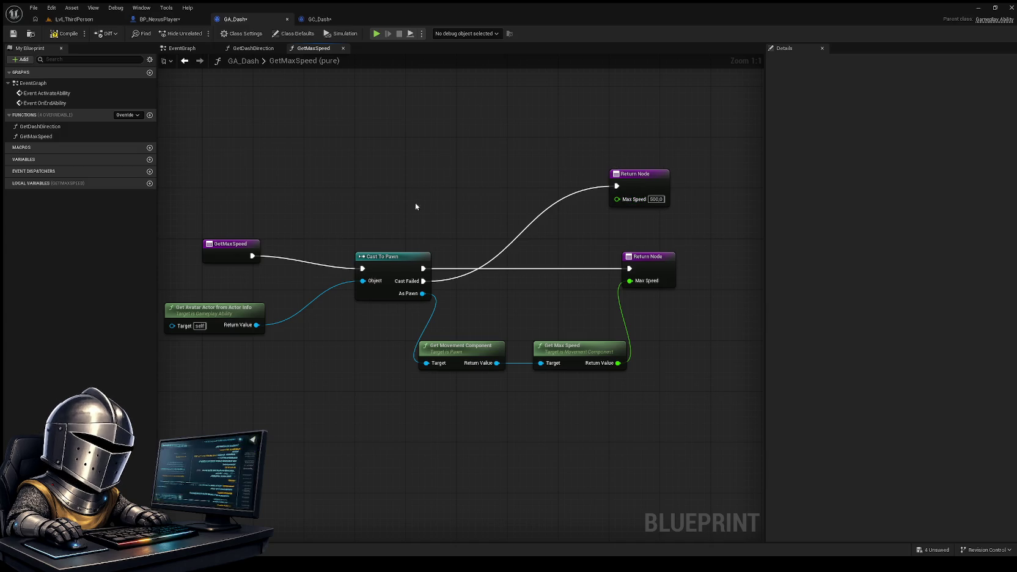
left_click(65, 33)
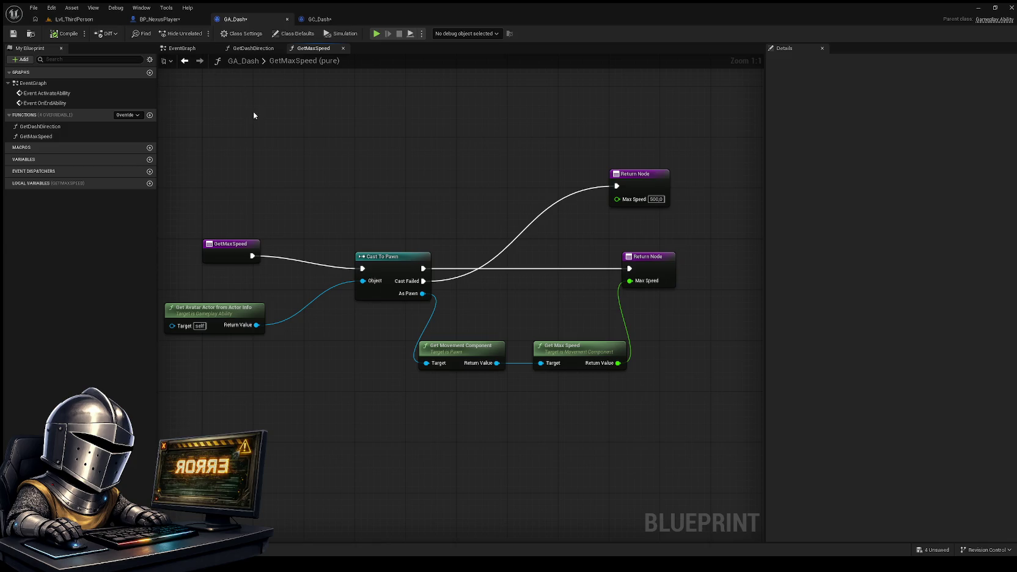
Look over GA_Dash's EventGraph nodes, then switch to GC_Dash's HandleGameplayCue graph
left_click(181, 49)
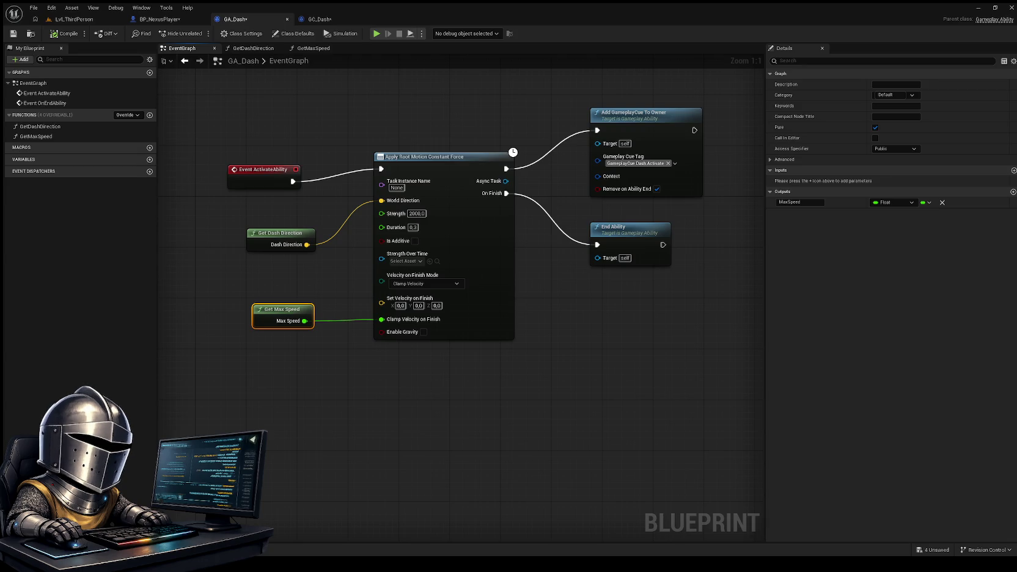
left_click_drag(542, 458, 540, 436)
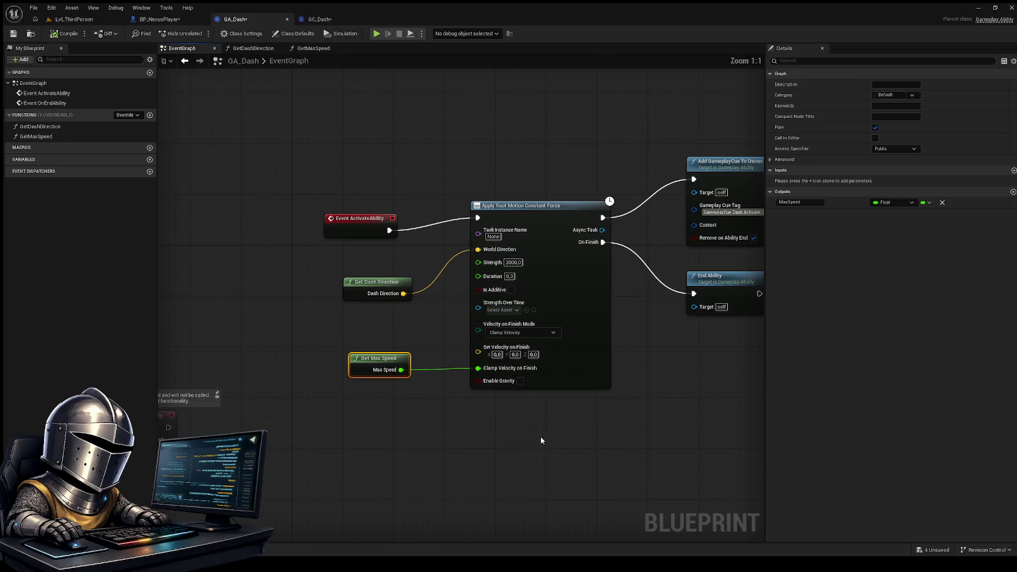
left_click_drag(599, 423, 569, 445)
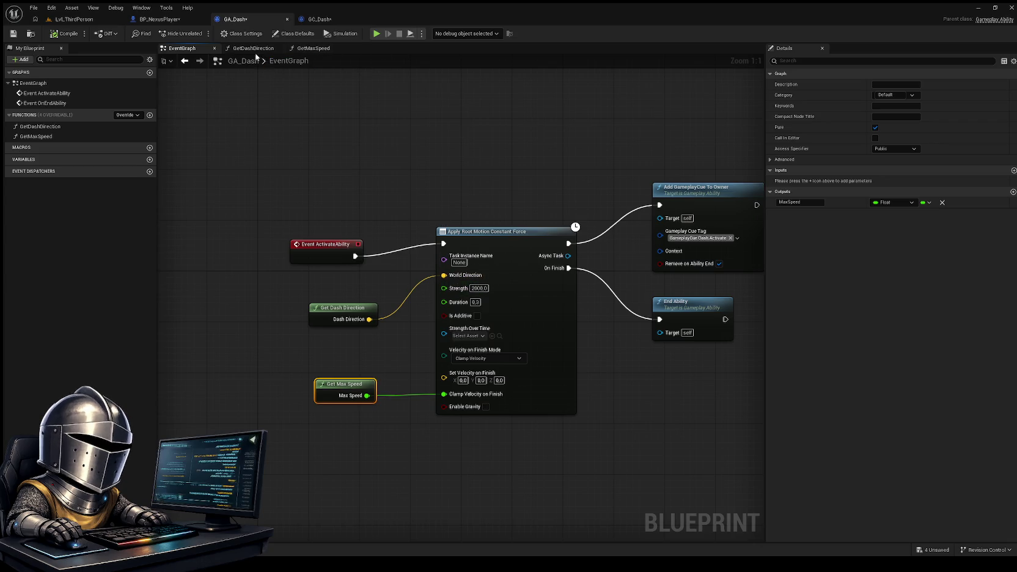
left_click(317, 19)
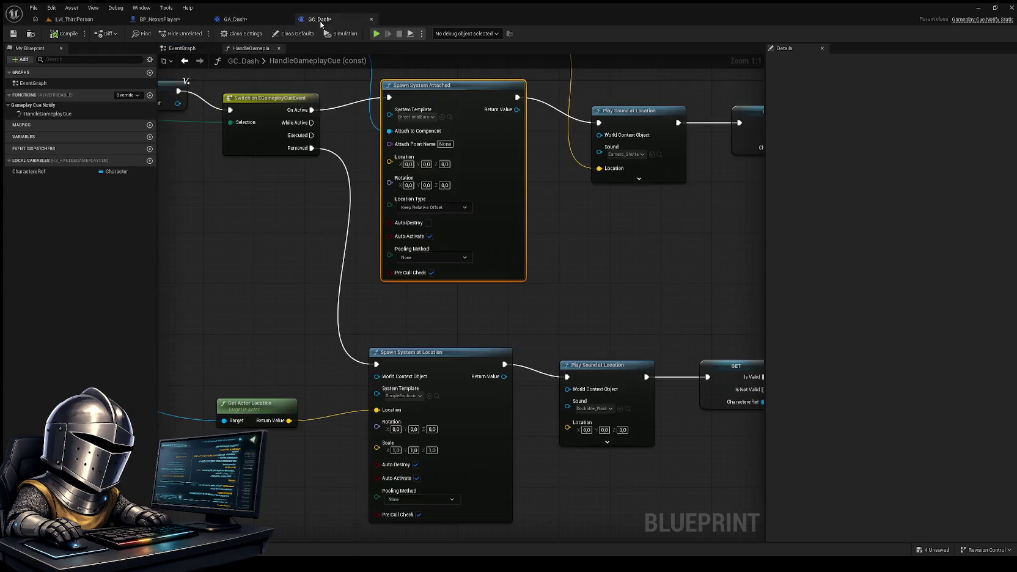
Paste a copy of Spawn System Attached near the Removed branch, discarding a wrongly pasted node
mouse_move(562, 261)
left_mouse_down()
mouse_move(583, 204)
mouse_move(573, 277)
mouse_move(601, 192)
left_mouse_up()
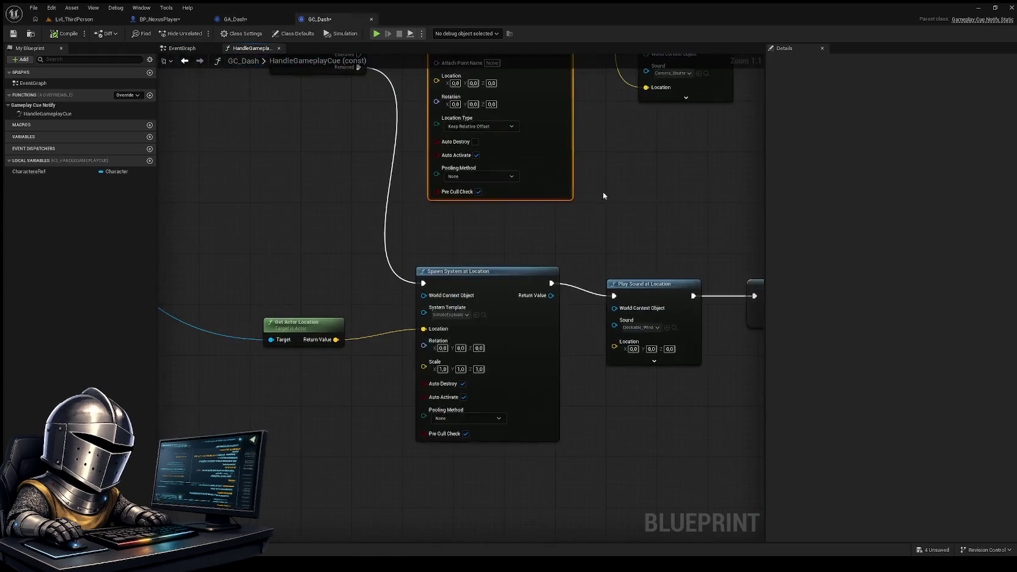
mouse_move(432, 369)
left_mouse_down()
mouse_move(423, 365)
mouse_move(425, 386)
mouse_move(416, 268)
mouse_move(455, 337)
left_mouse_up()
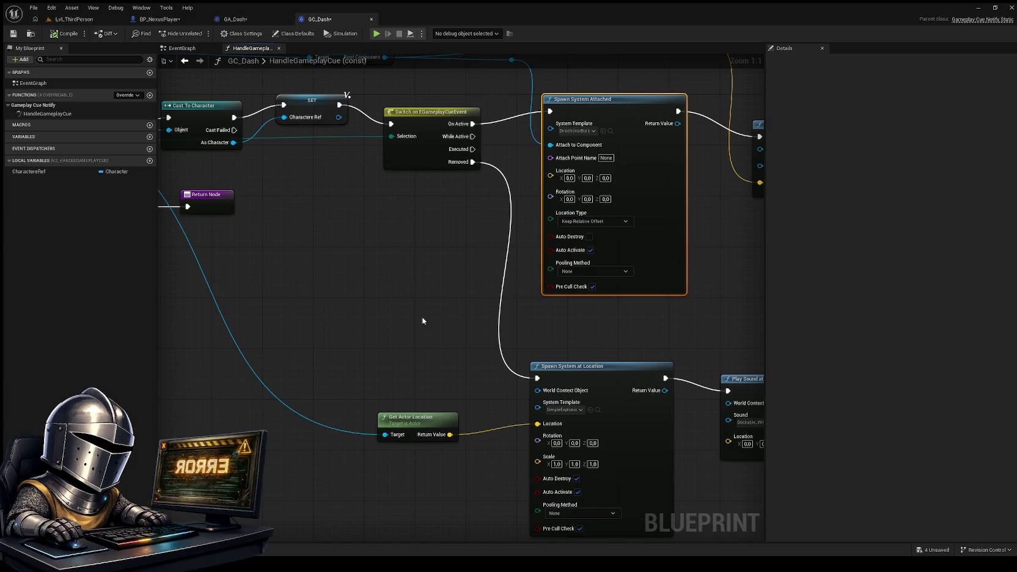
key("ctrl+v")
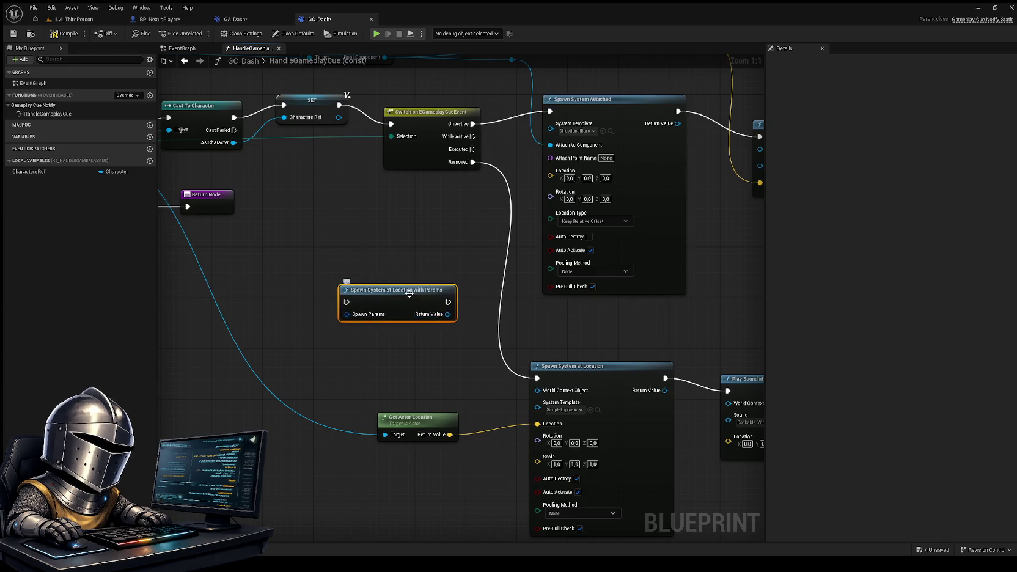
key("Delete")
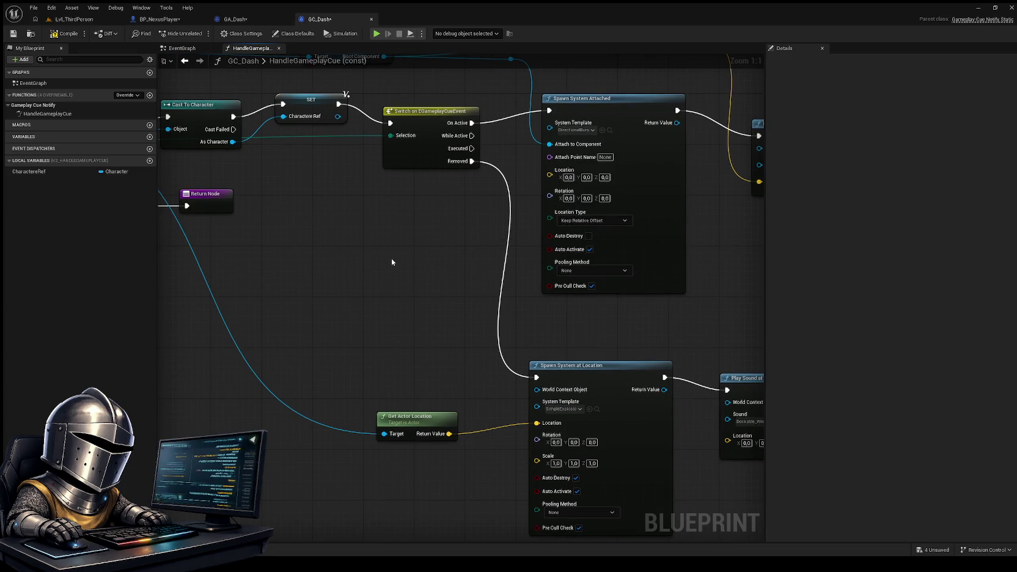
key("ctrl+v")
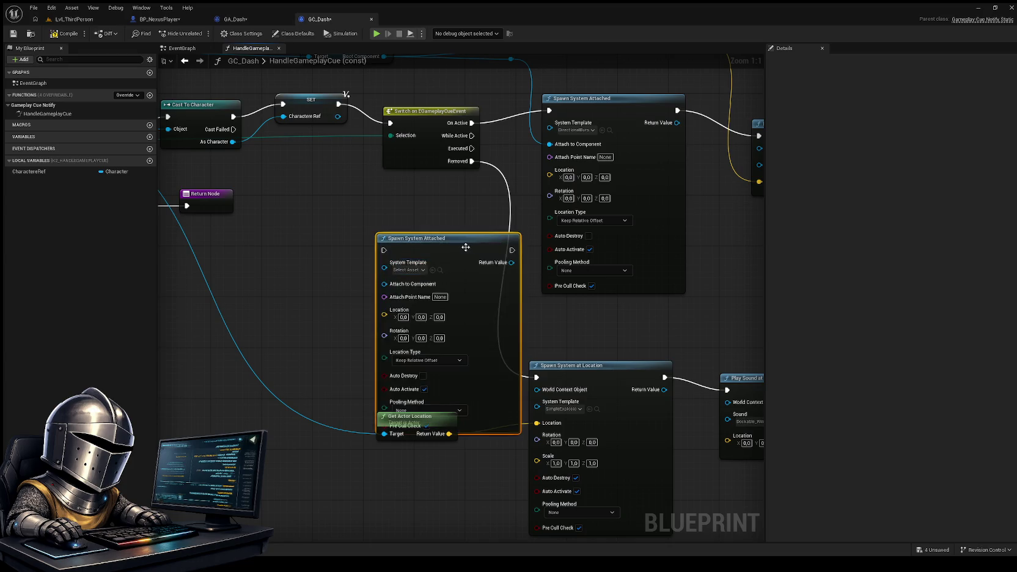
Place the copied Spawn System Attached node in the empty space left of the Removed branch
left_click_drag(460, 234, 402, 217)
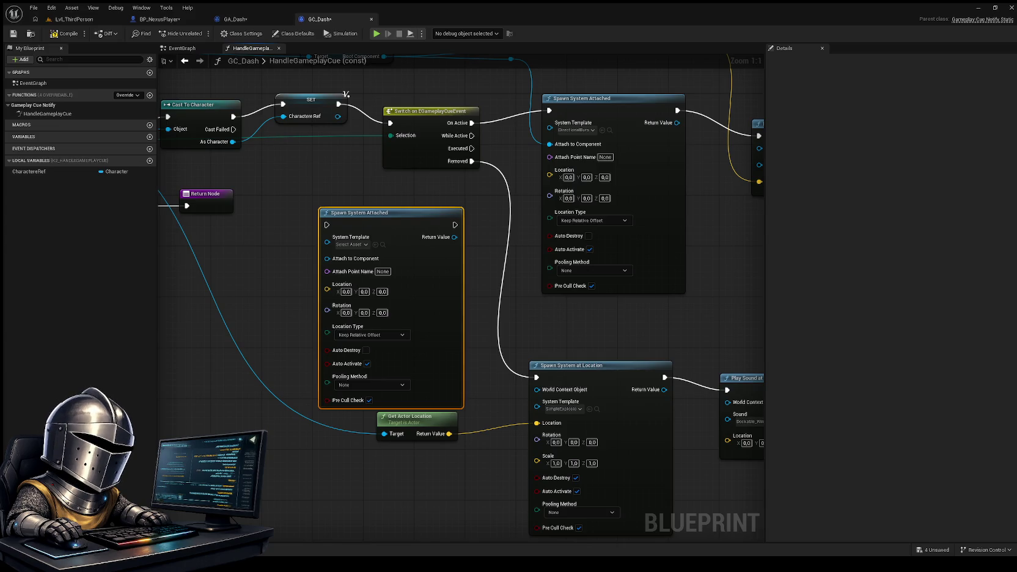
mouse_move(582, 340)
left_mouse_down()
mouse_move(507, 480)
mouse_move(567, 450)
mouse_move(473, 511)
mouse_move(488, 496)
mouse_move(468, 328)
mouse_move(482, 286)
left_mouse_up()
left_click(464, 395)
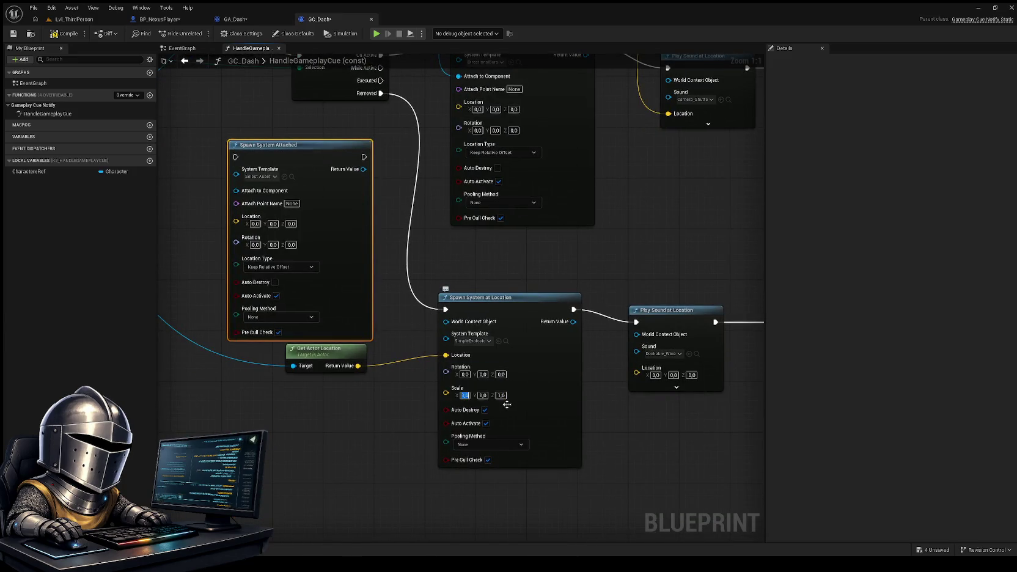
Set the Spawn System at Location scale to 5 on X, Y and Z
type("2")
key("Tab")
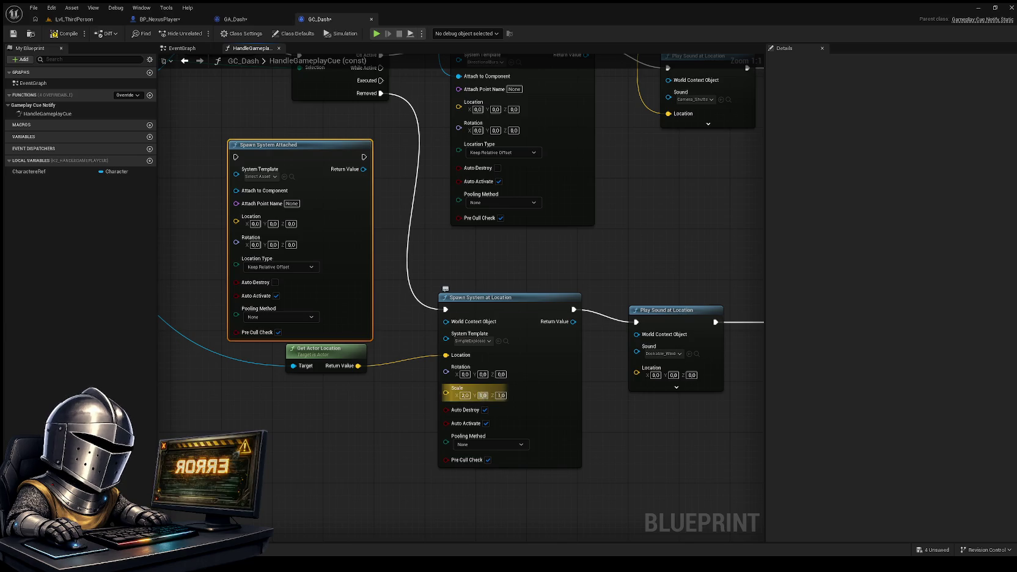
type("2")
key("Tab")
key("Tab")
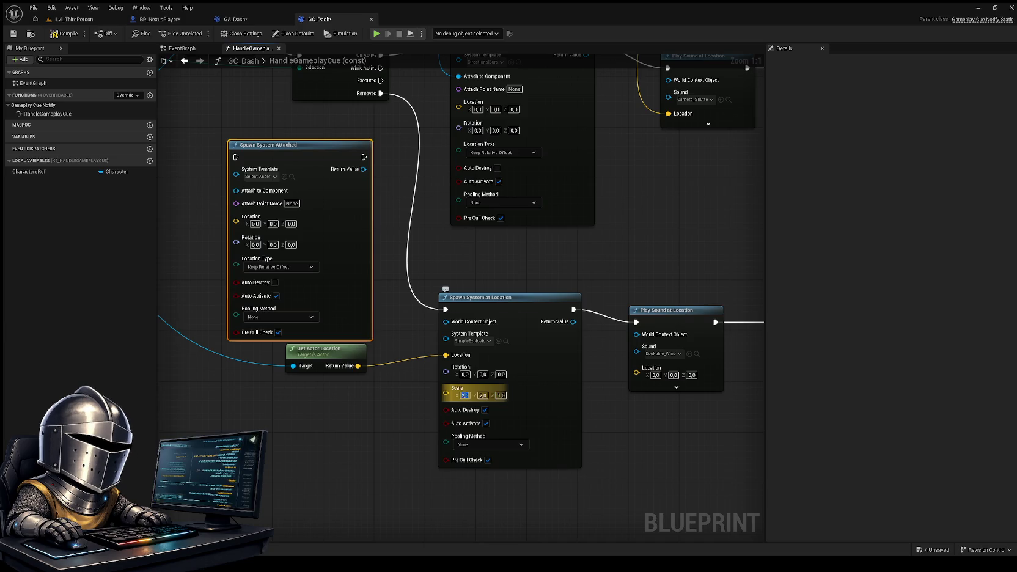
type("5")
key("Tab")
type("5")
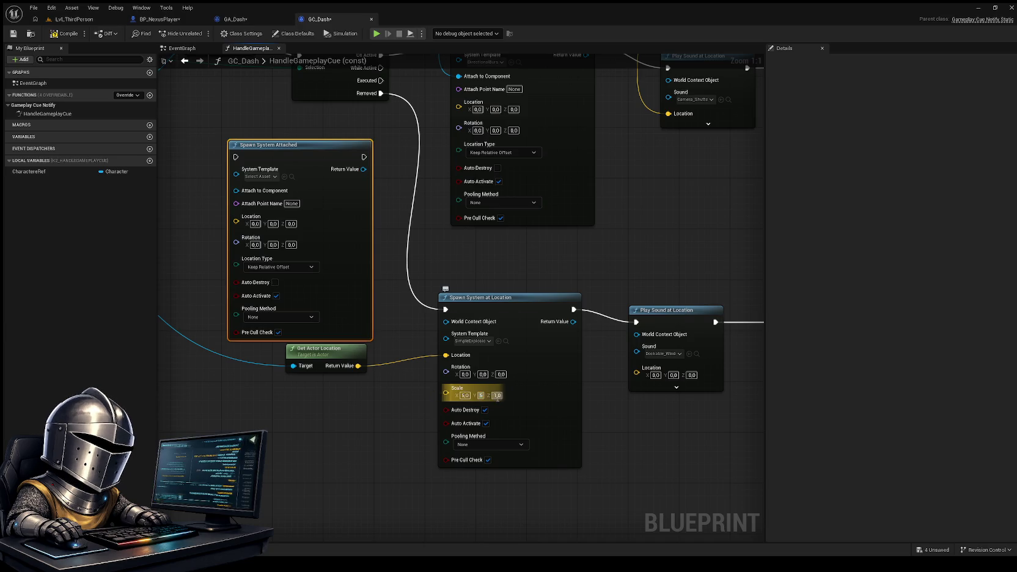
left_click_drag(497, 396, 510, 401)
type("5")
left_click(561, 416)
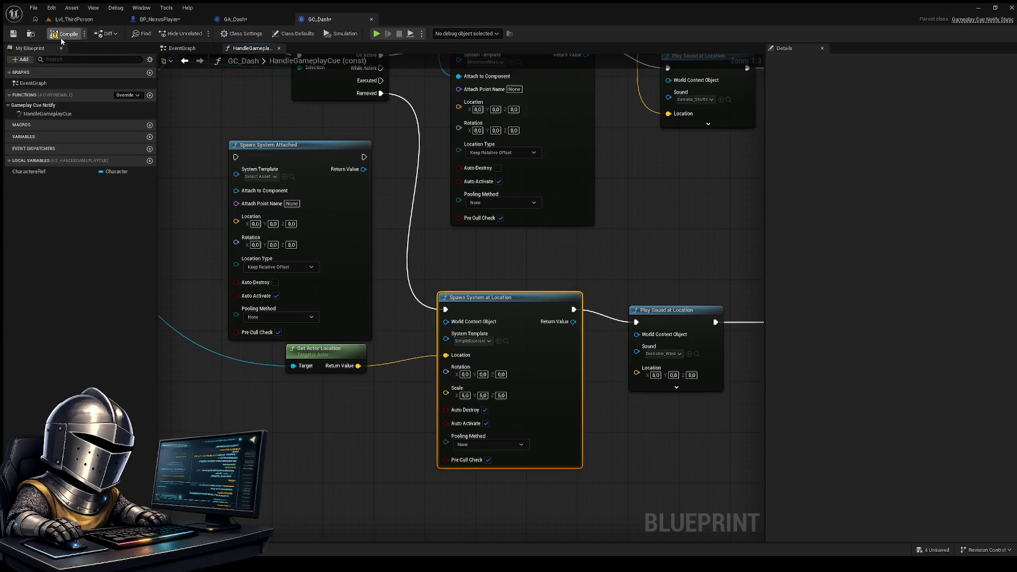
Delete the spare Spawn System Attached node and start a play-test of LvL_ThirdPerson
left_click(319, 168)
key("Delete")
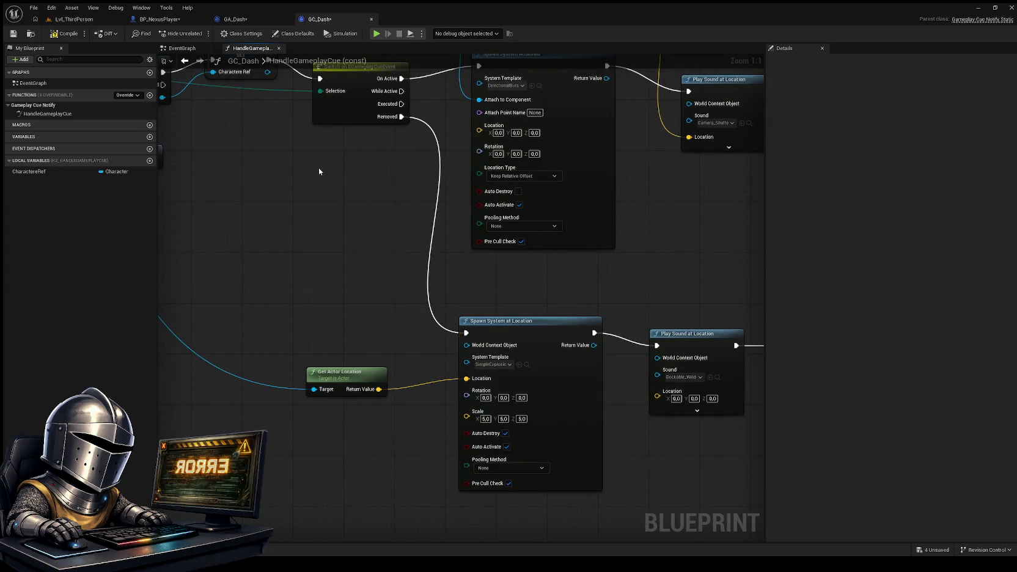
left_click(73, 19)
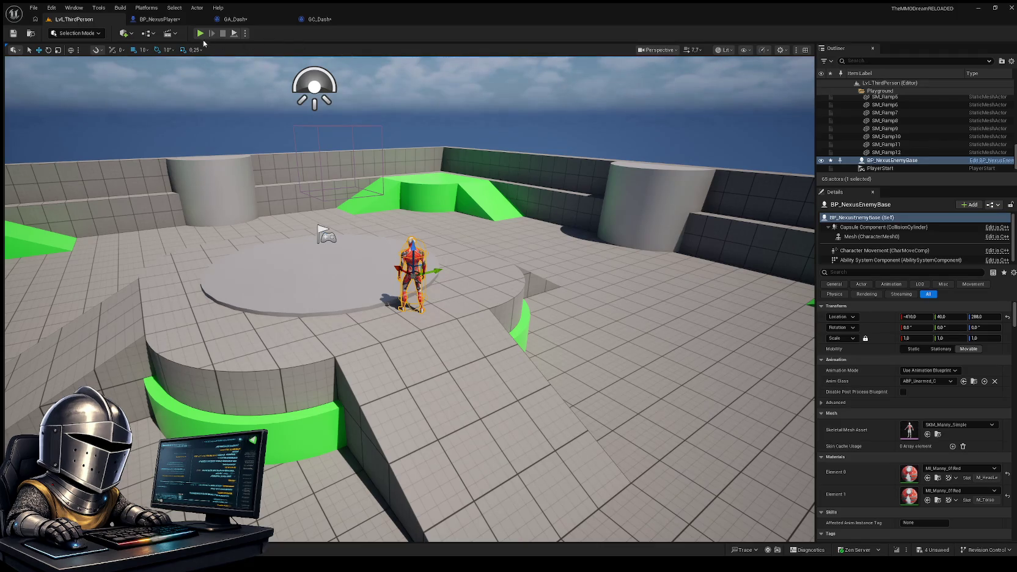
left_click(201, 33)
key("space")
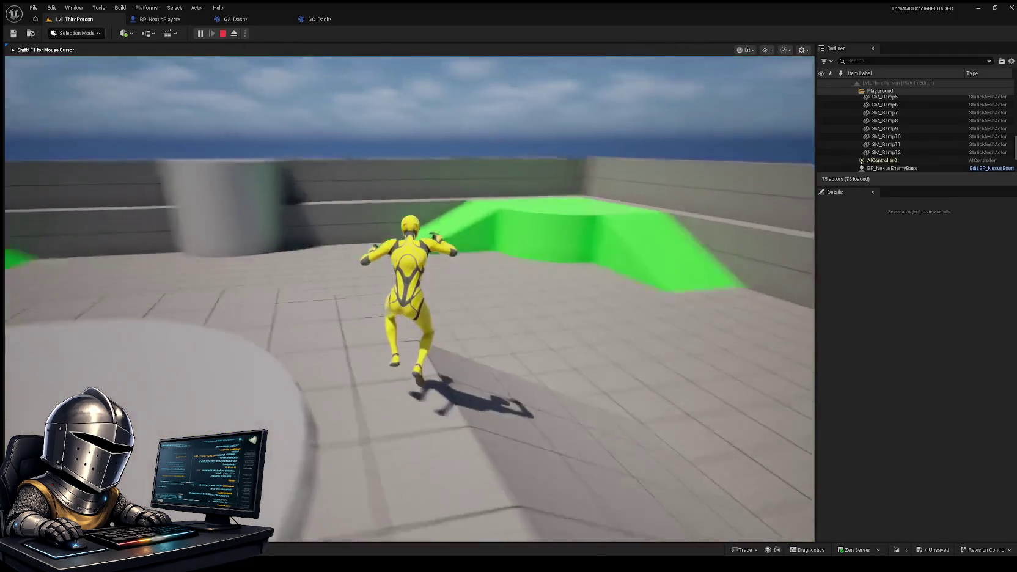
Dash repeatedly around the ramps and platforms, jumping between dashes, to watch the white puff bursts
key("shift")
key("shift")
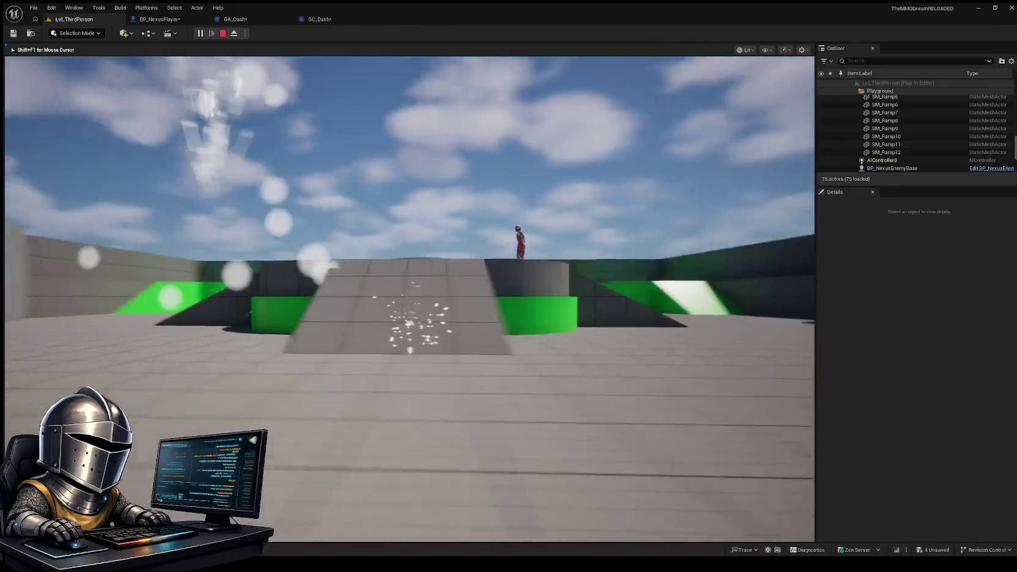
key("shift")
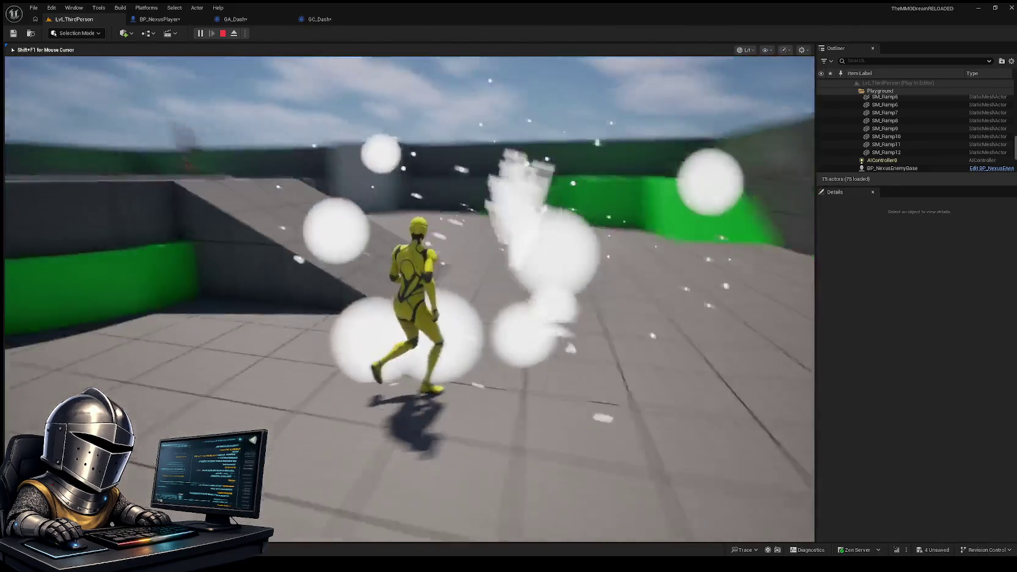
key("shift")
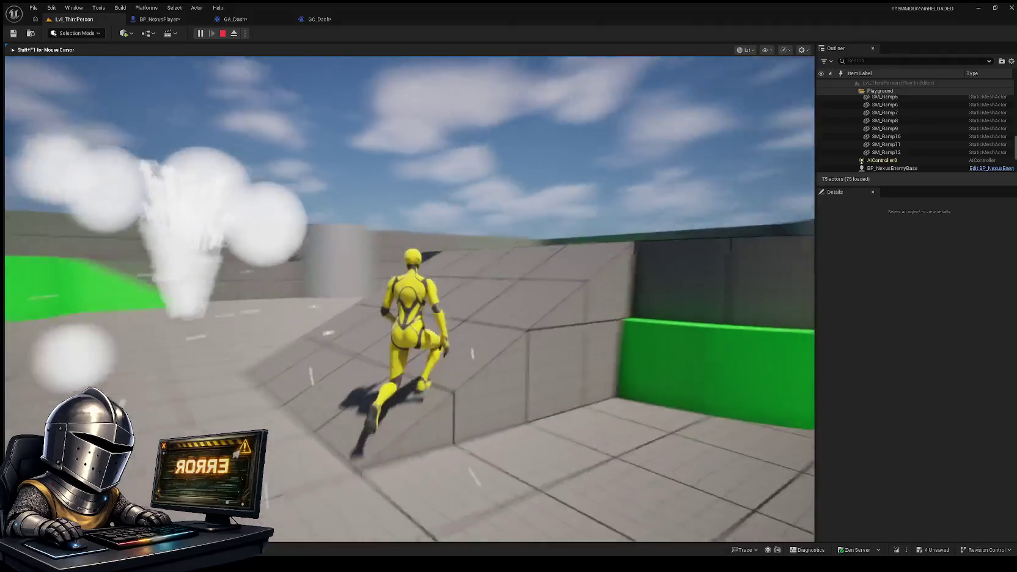
key("space")
key("shift")
key("shift")
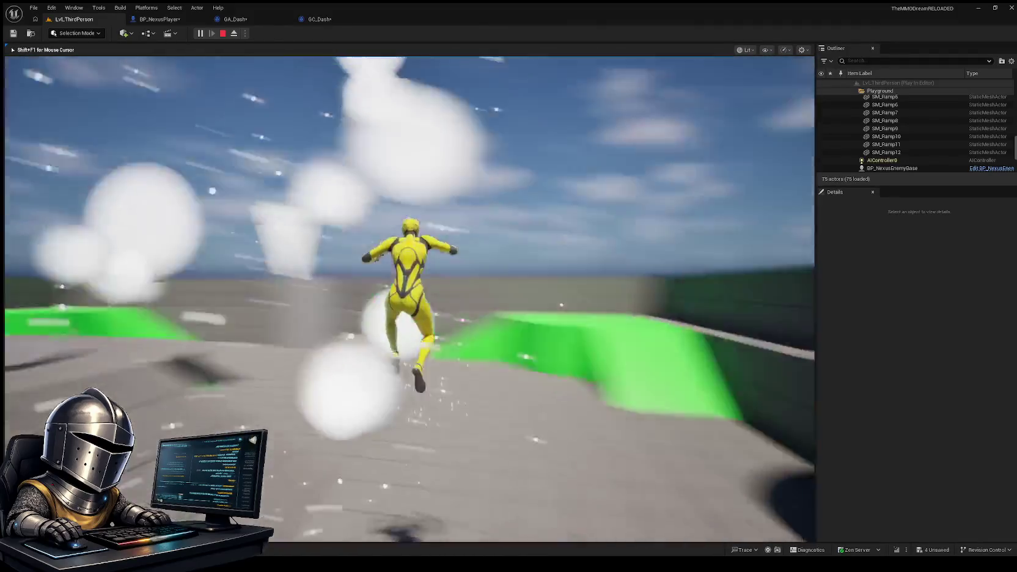
key("shift")
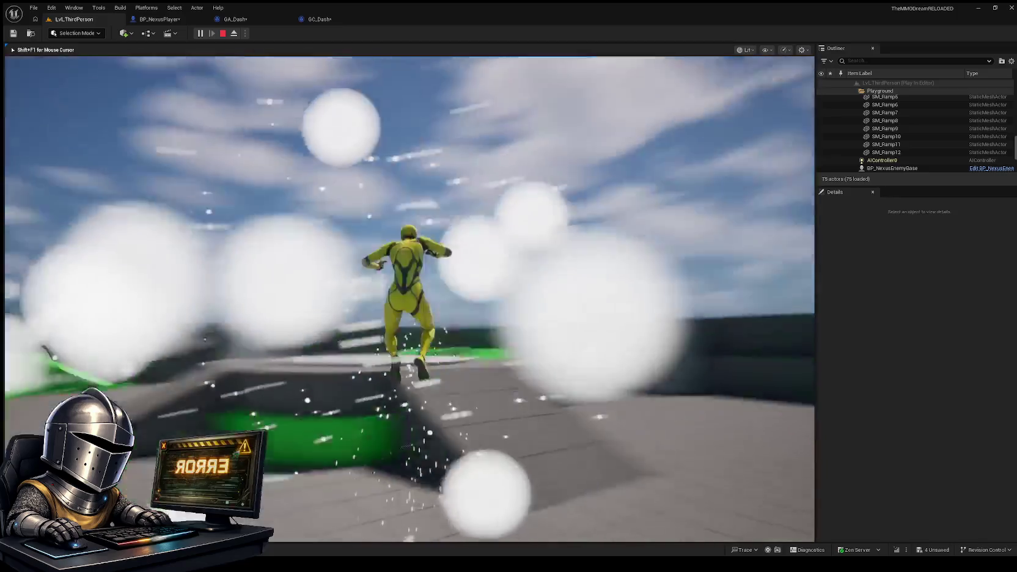
key("shift")
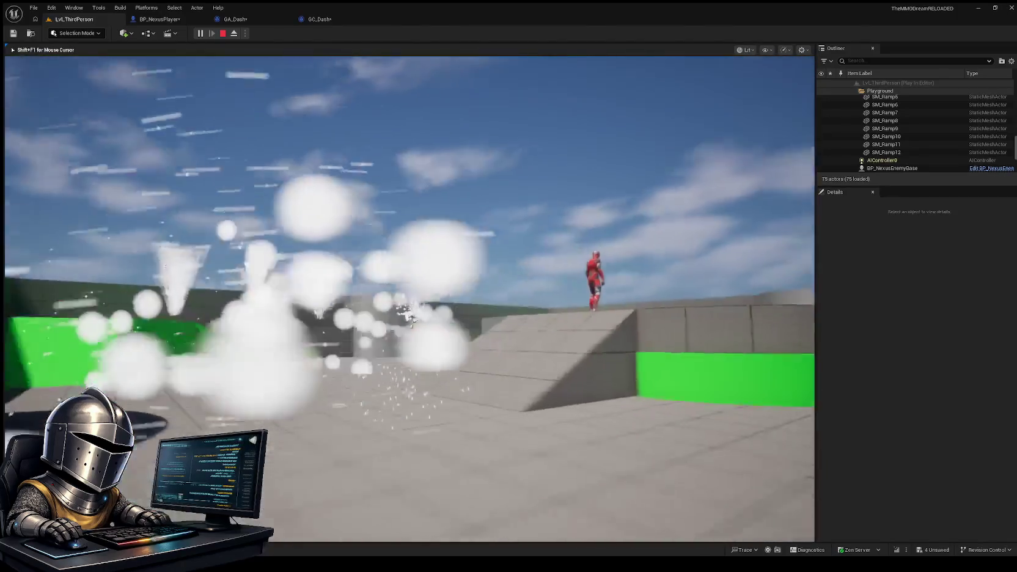
key("shift")
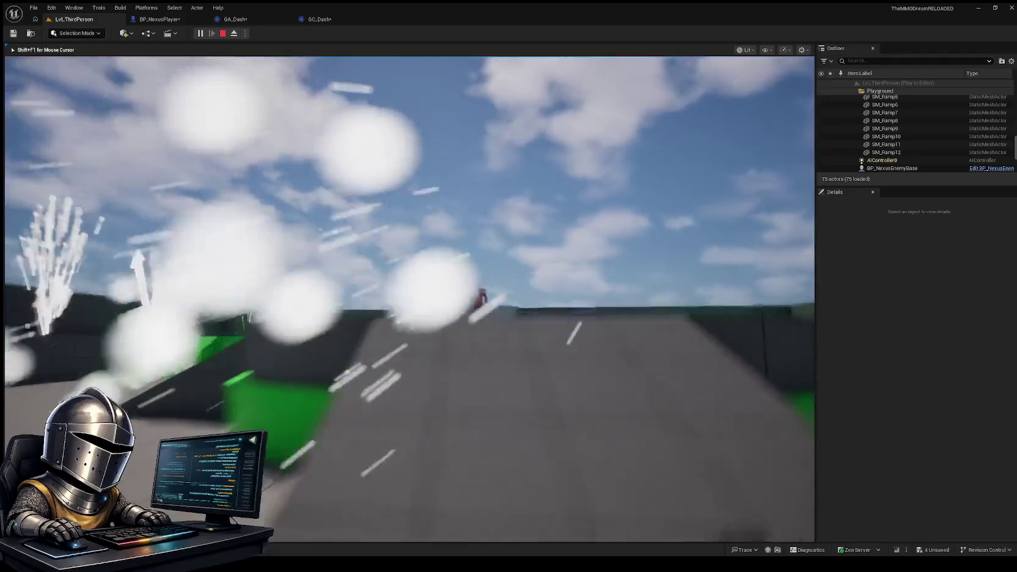
key("shift")
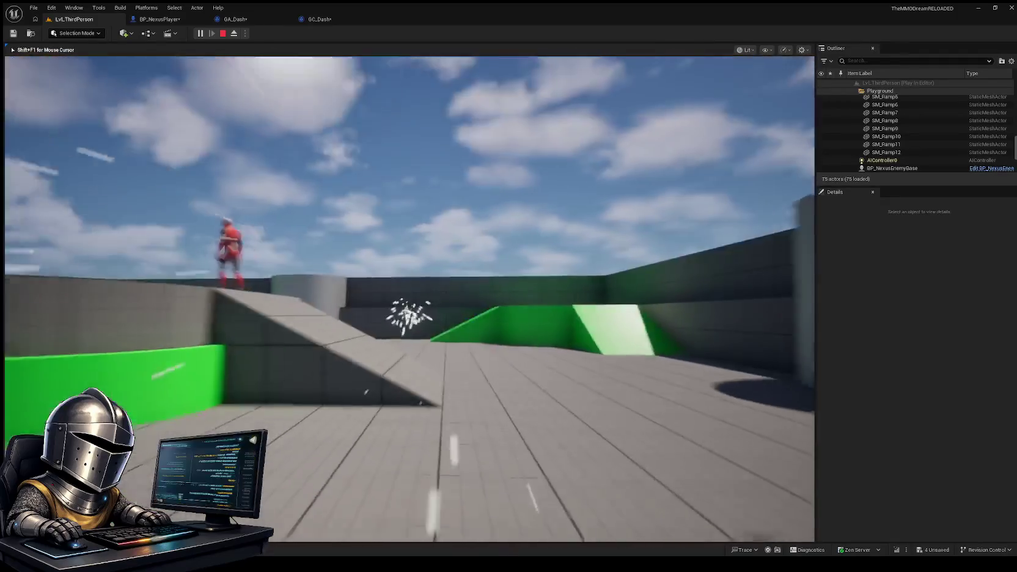
key("shift")
key("shift")
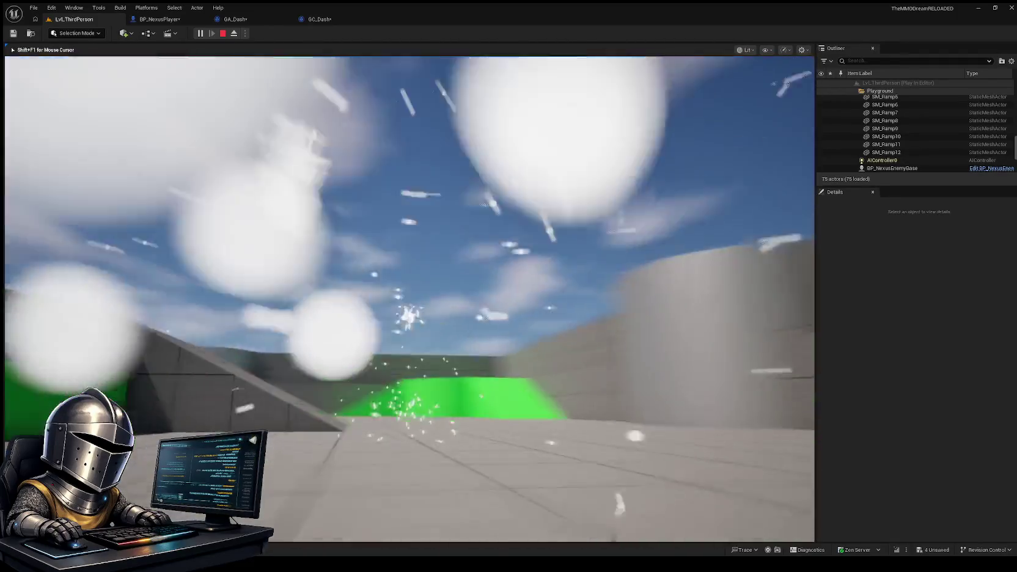
key("shift")
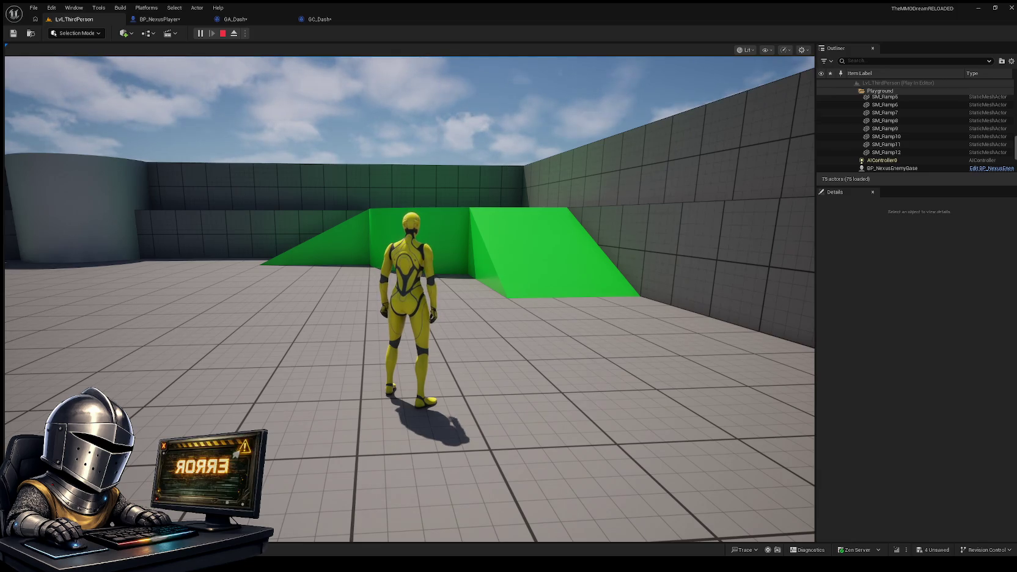
left_click(409, 299)
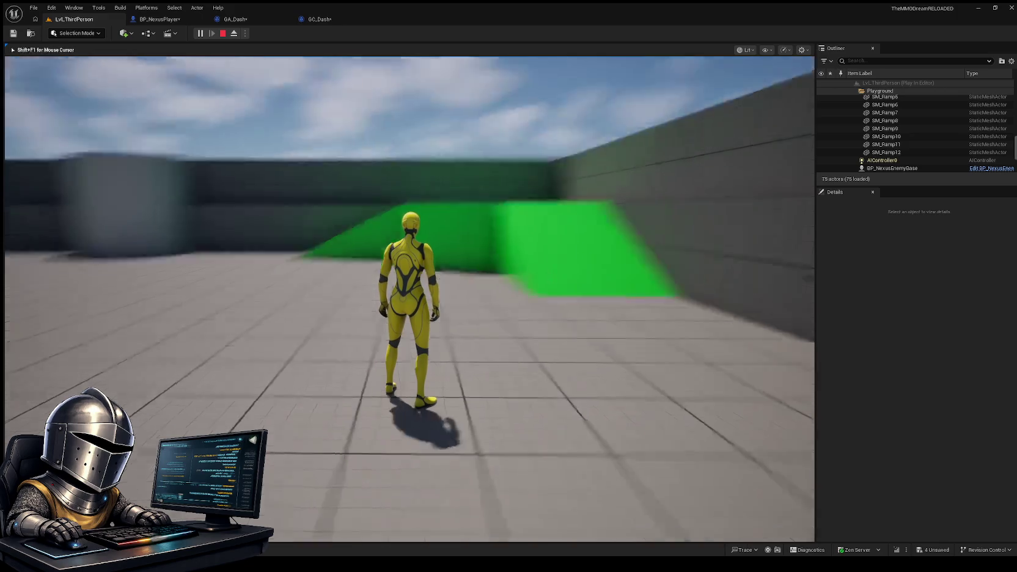
Stop play, unlink Get Max Speed so Clamp Velocity on Finish uses 200.0, and compile GA_Dash
key("Escape")
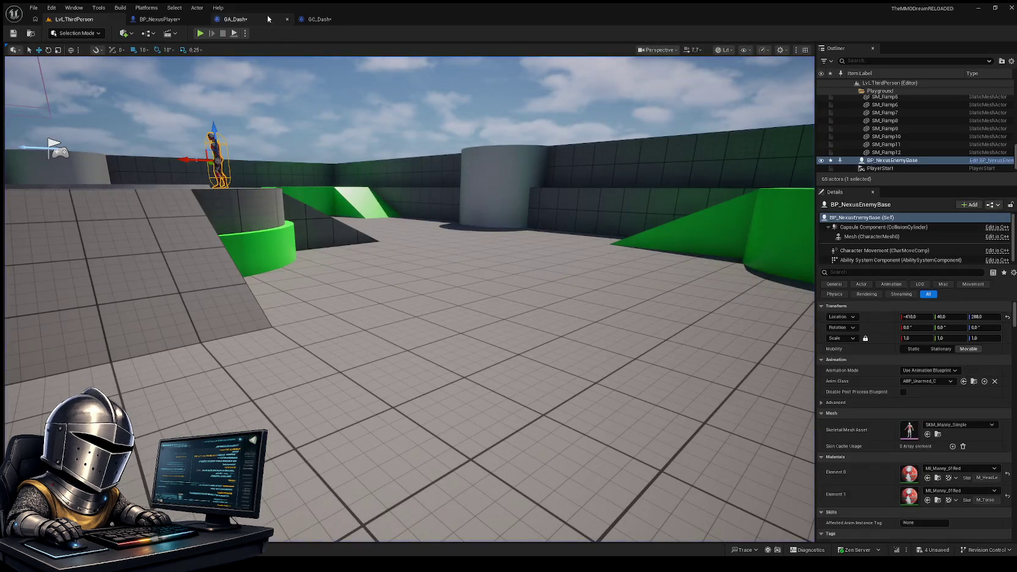
left_click(242, 20)
left_click_drag(408, 340, 431, 296)
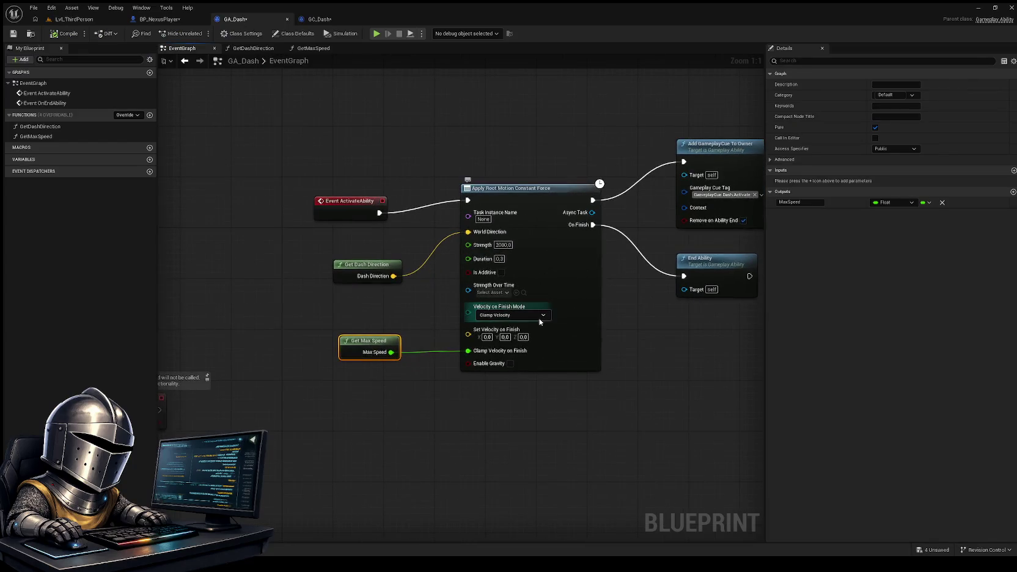
left_click_drag(407, 340, 416, 306)
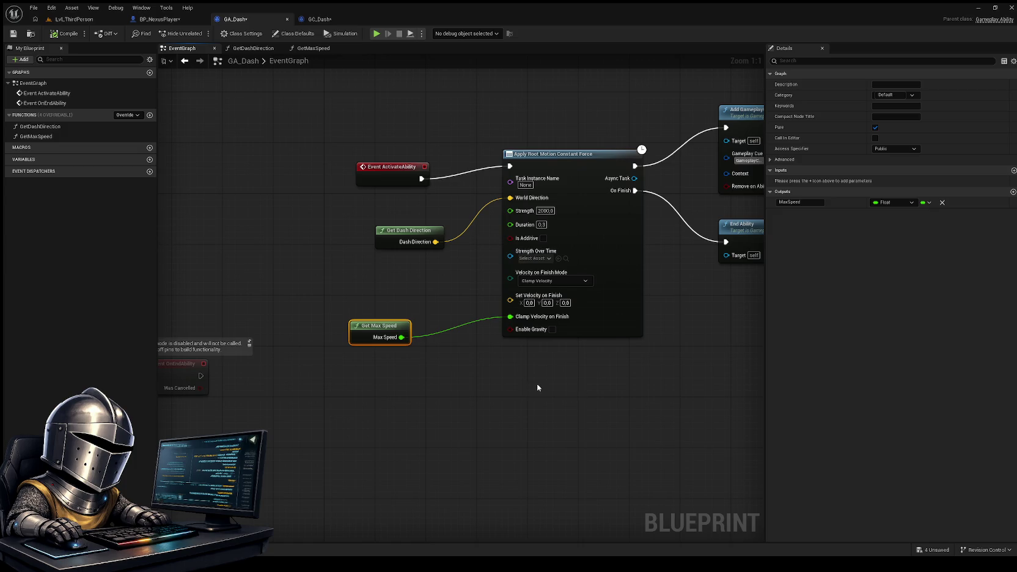
left_click(441, 352, "alt")
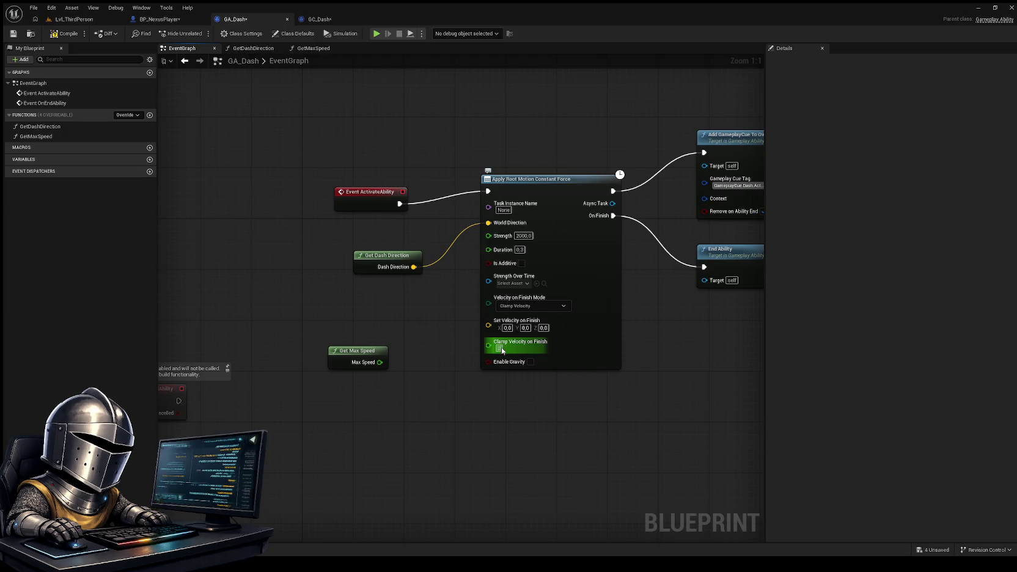
left_click(73, 18)
Play-test about ten dashes and jumps with the fixed 200.0 finish clamp, then stop the session
left_click(200, 33)
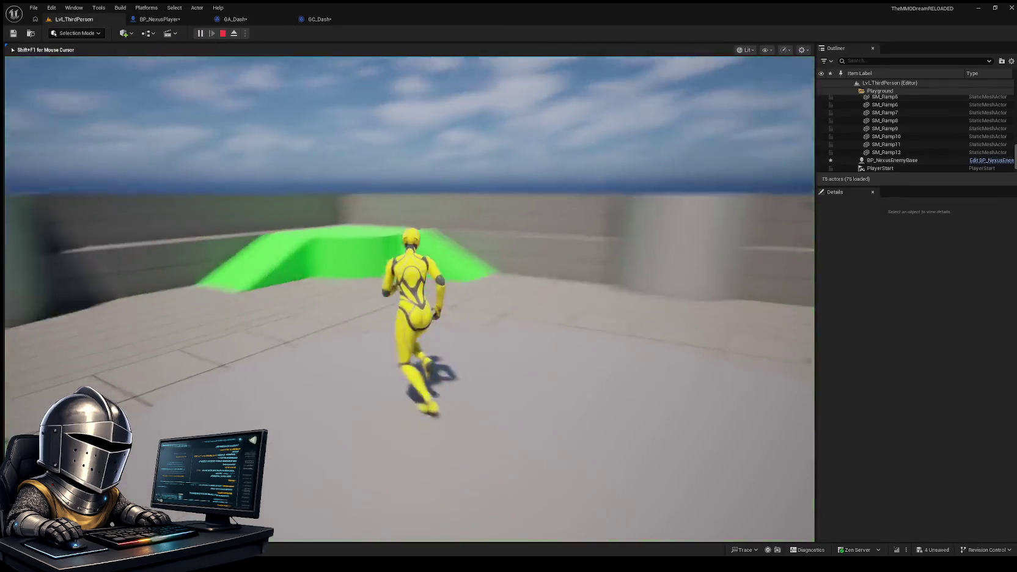
key("shift")
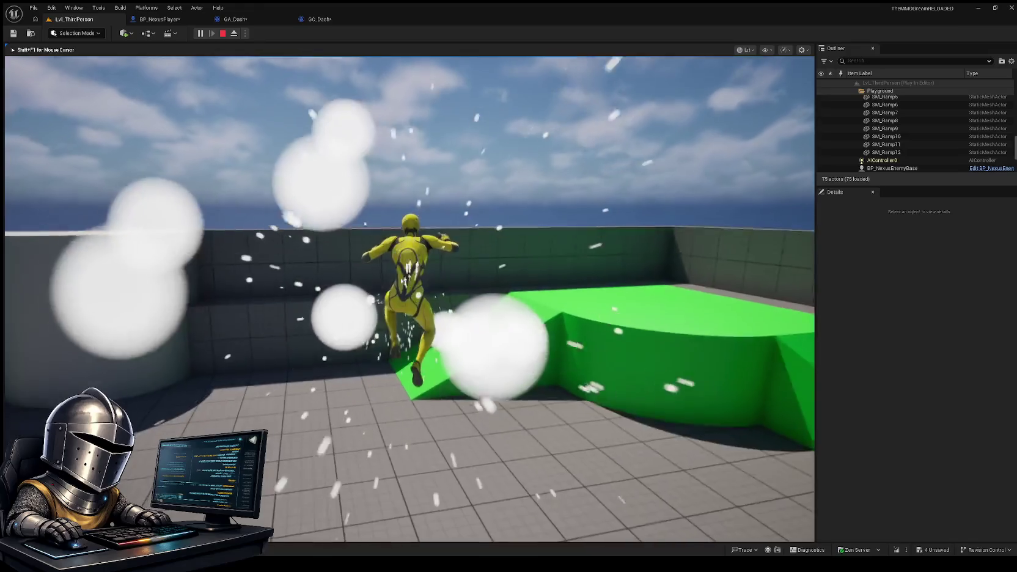
key("shift")
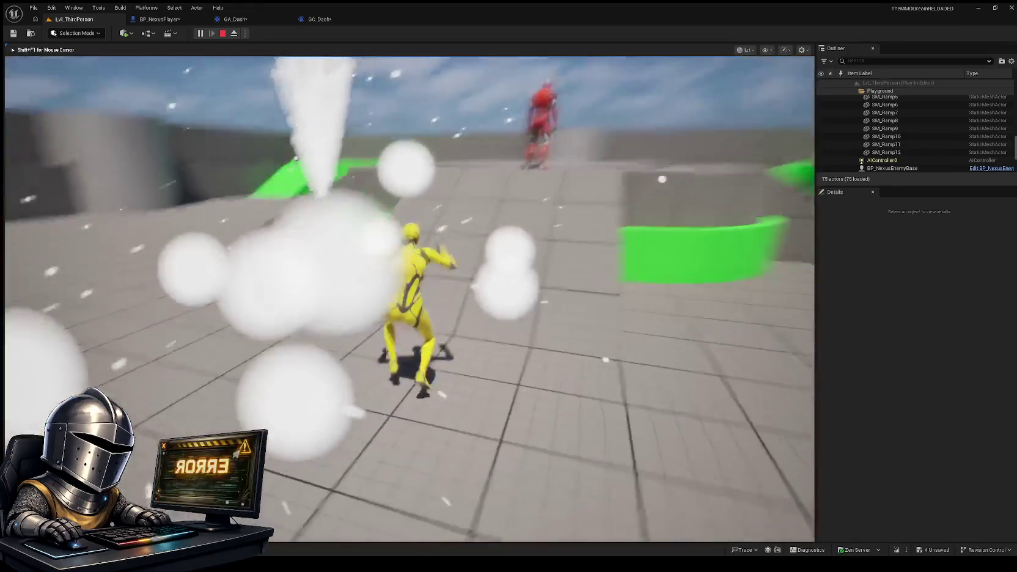
key("space")
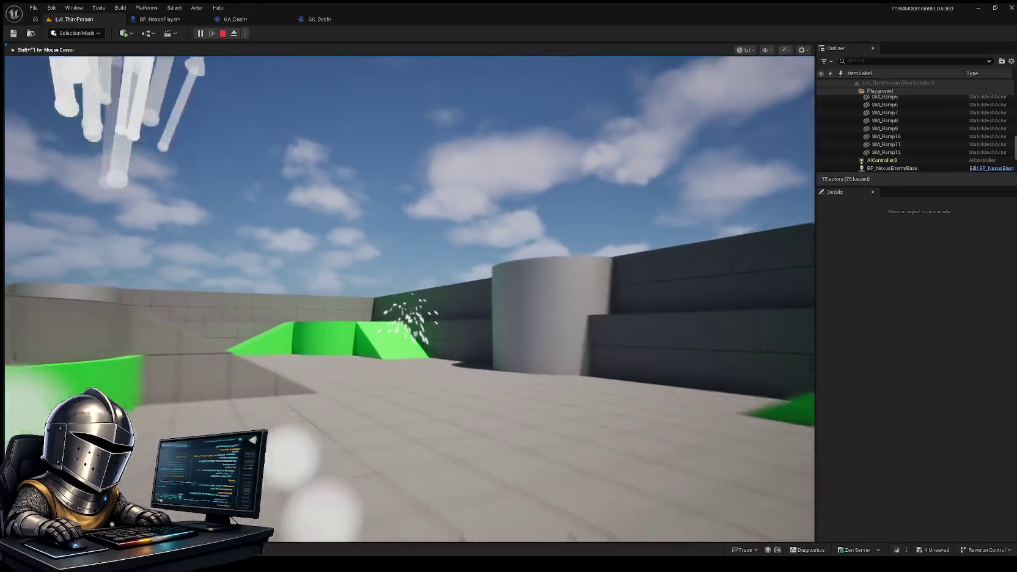
key("shift")
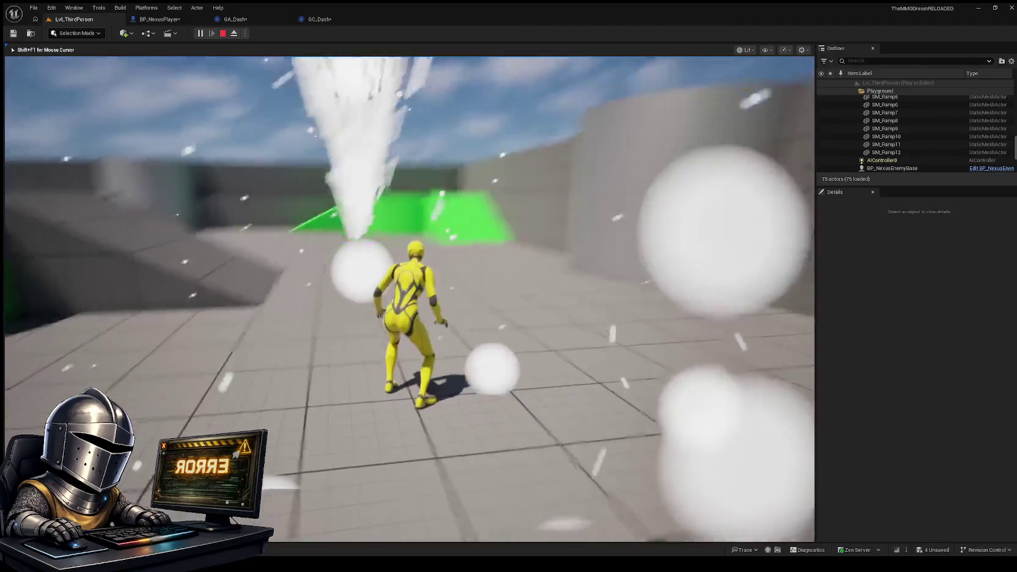
key("shift")
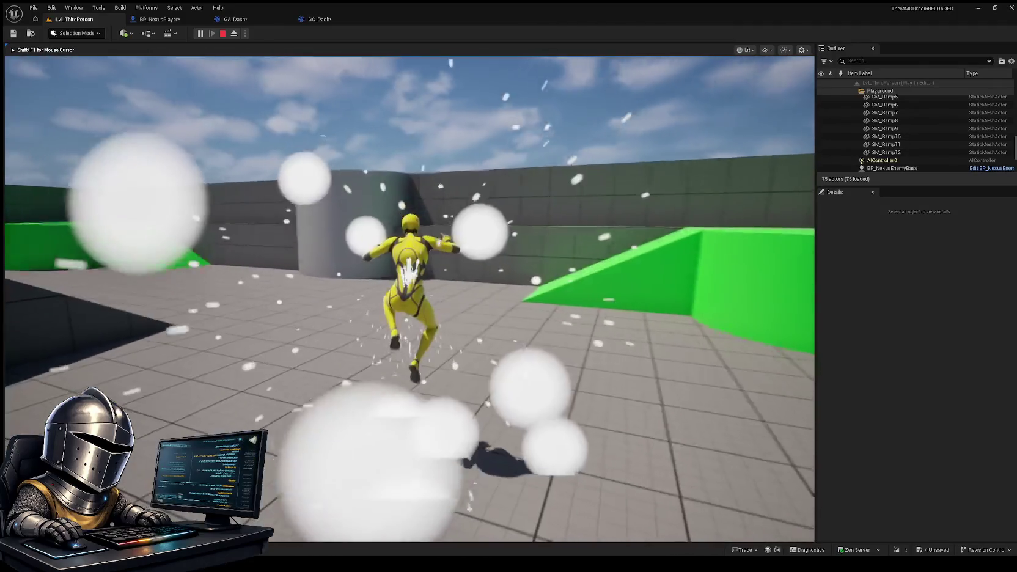
key("shift")
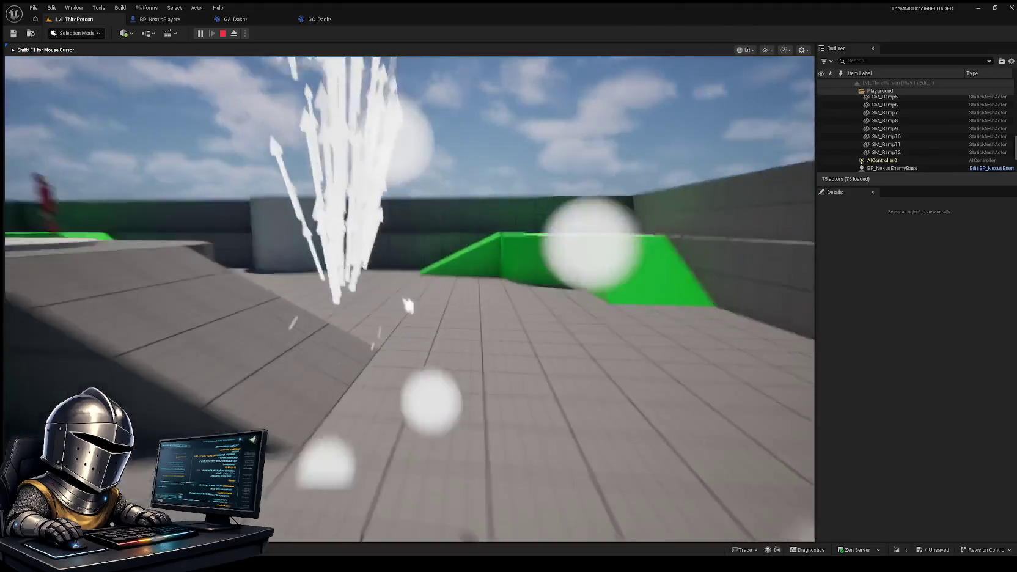
key("shift")
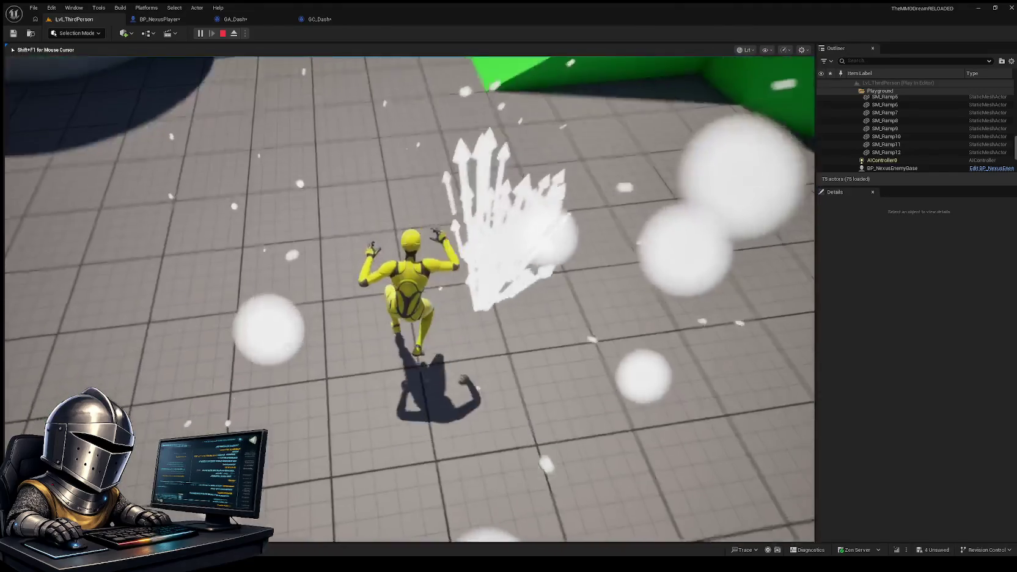
key("shift")
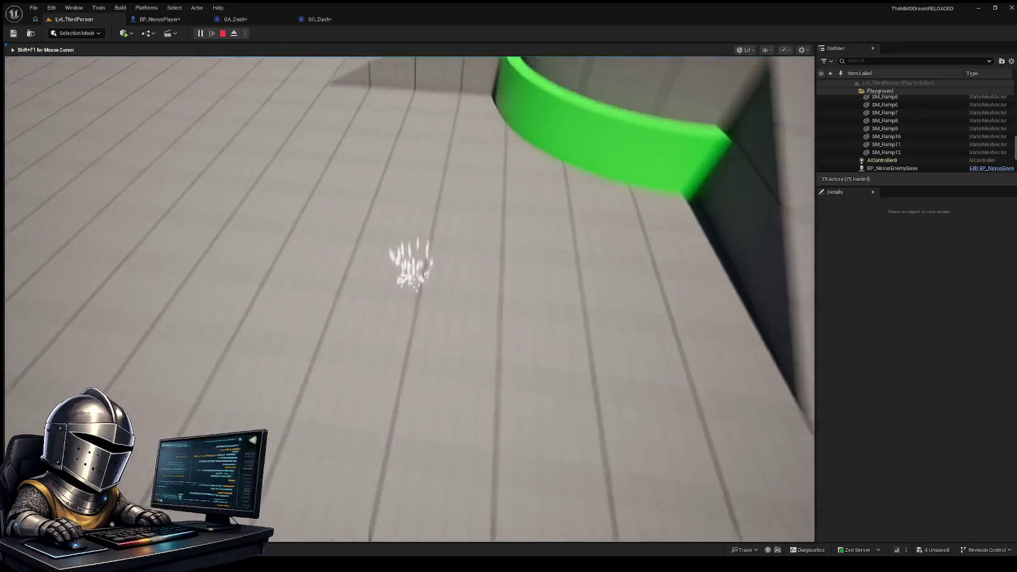
key("shift")
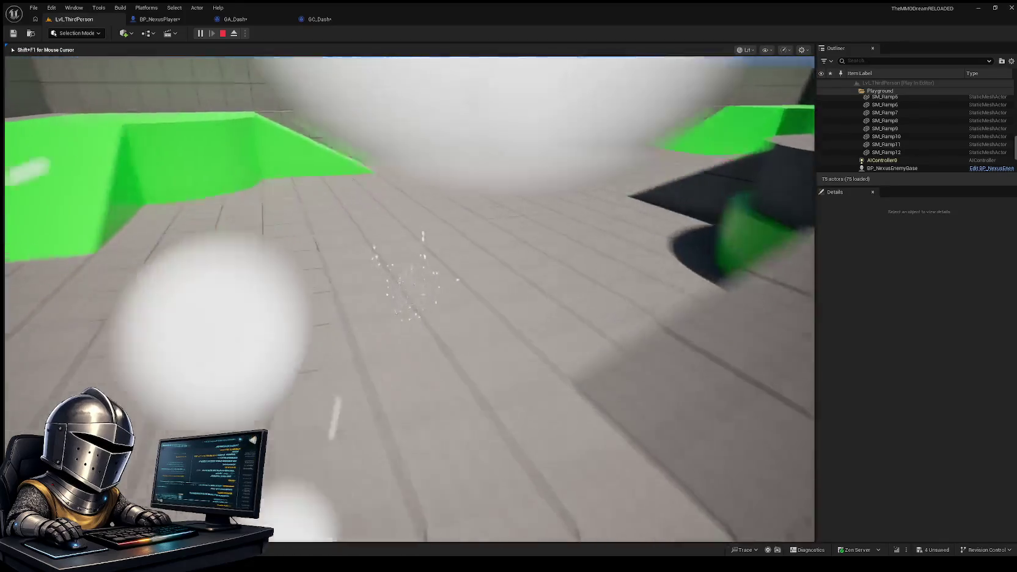
key("shift")
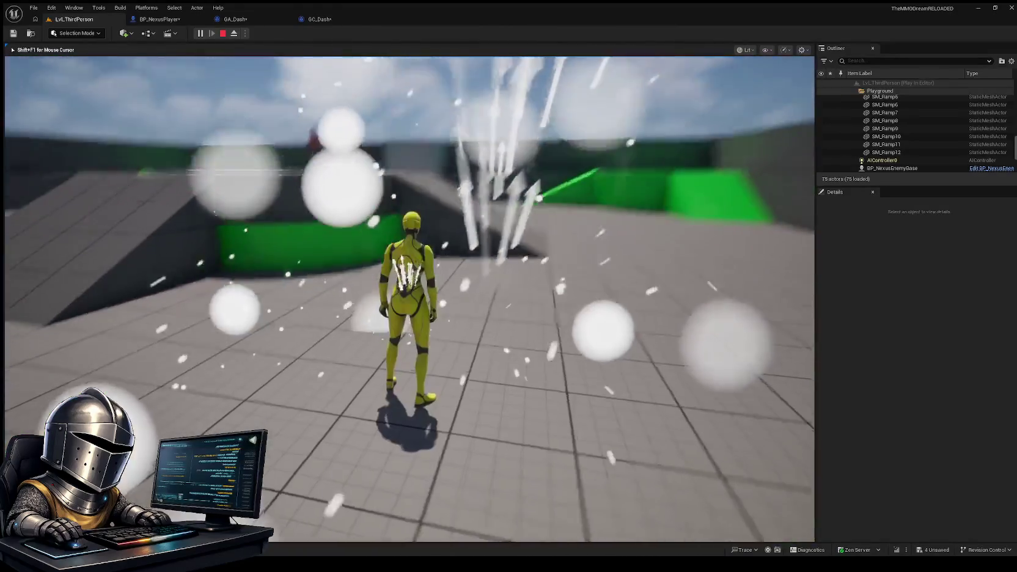
key("Escape")
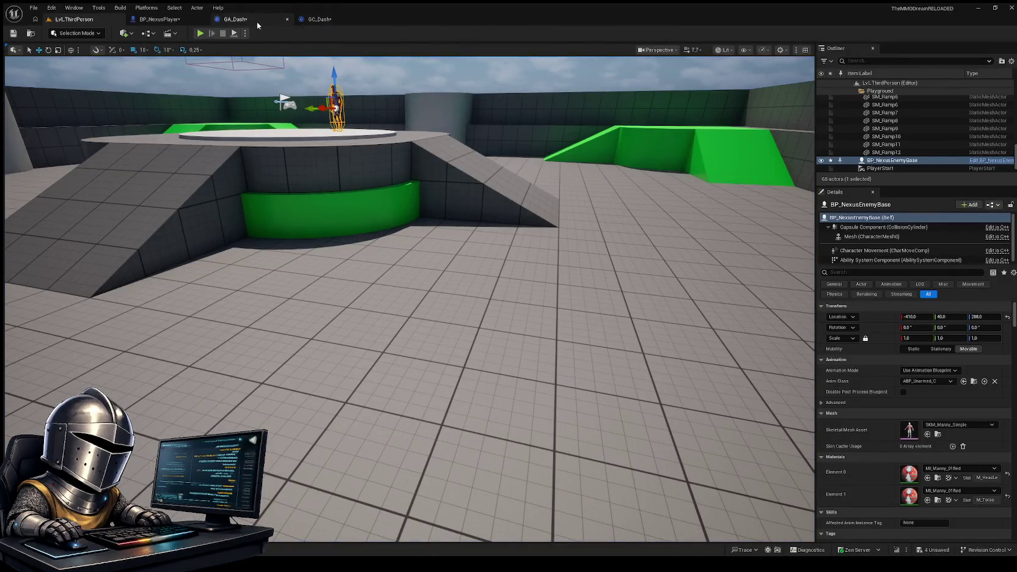
Set GA_Dash's Clamp Velocity on Finish to 1.0 and compile the ability
left_click(258, 22)
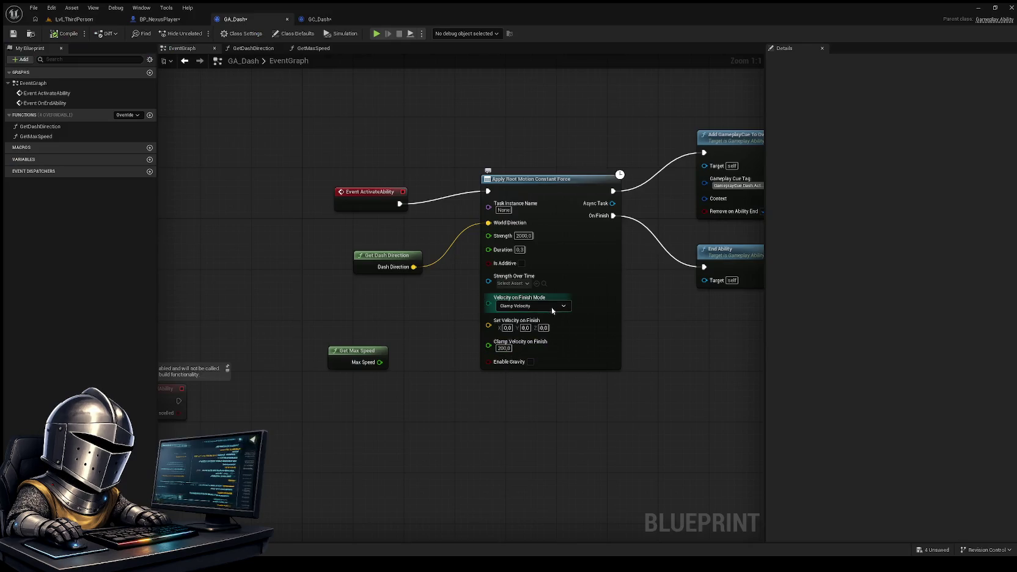
left_click(504, 347)
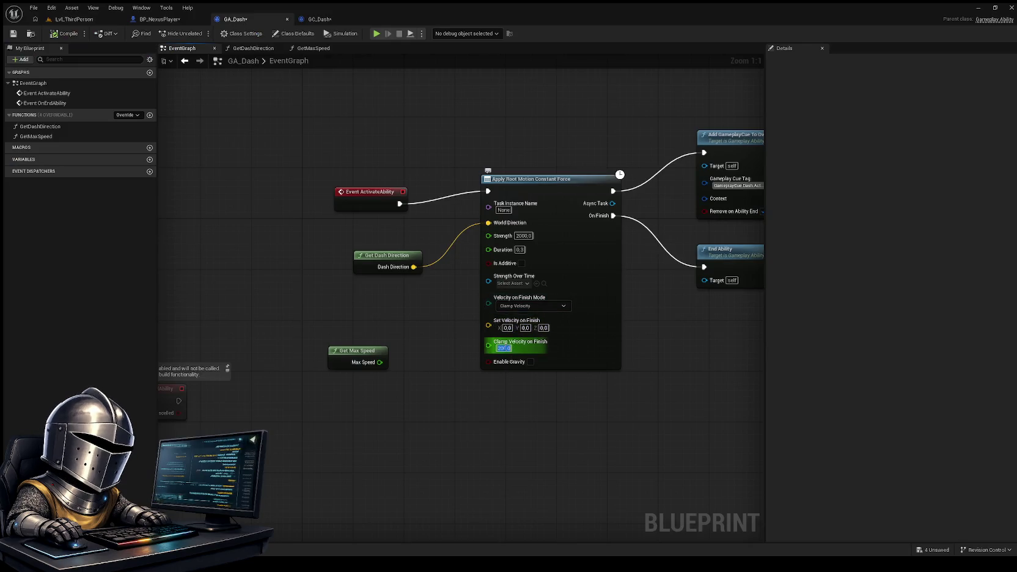
type("1")
key("Return")
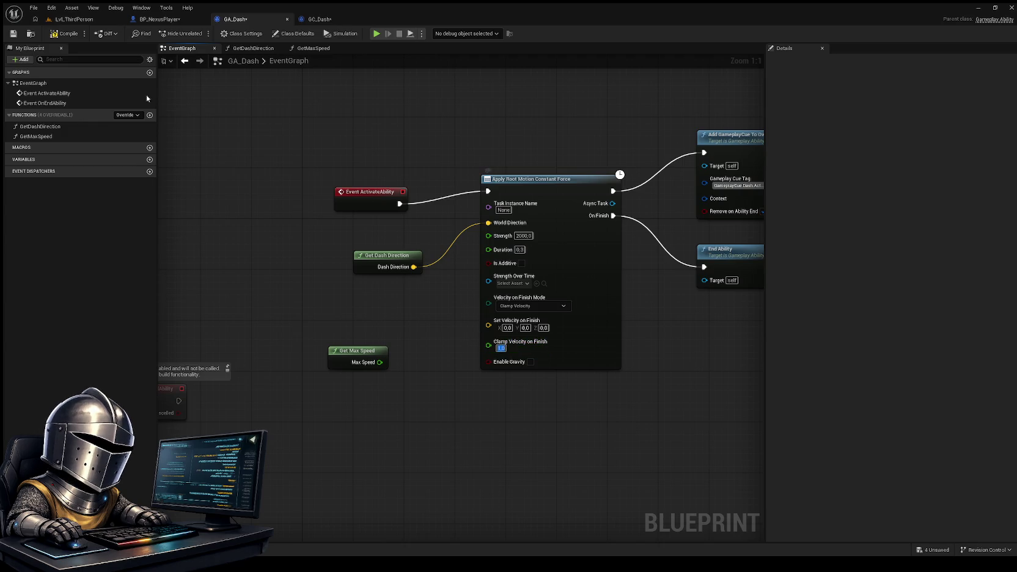
left_click(54, 35)
Play-test a dash toward the green ramp with the 1.0 clamp, then stop and return to GA_Dash
left_click(74, 19)
left_click(199, 33)
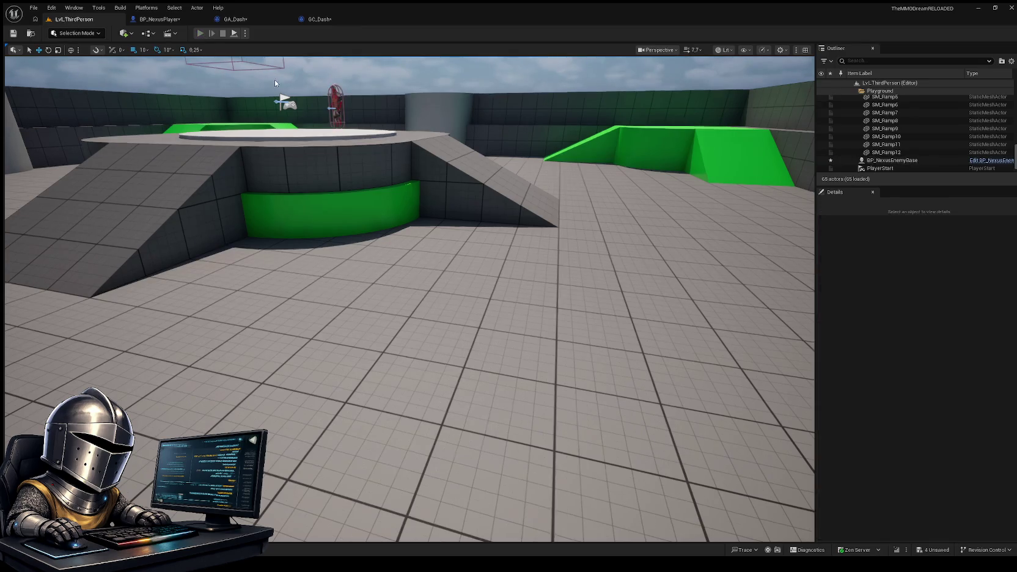
key("w")
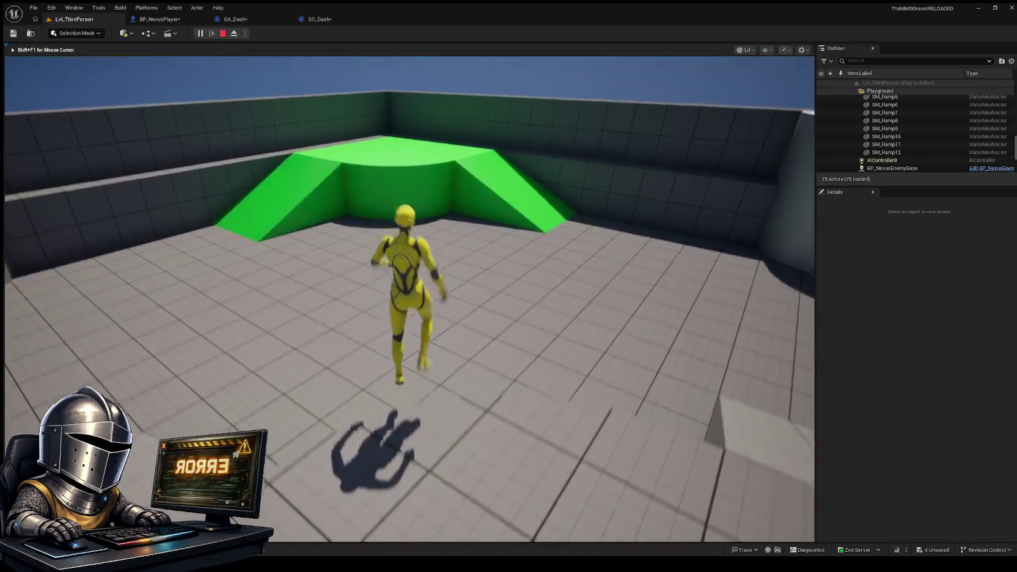
key("shift")
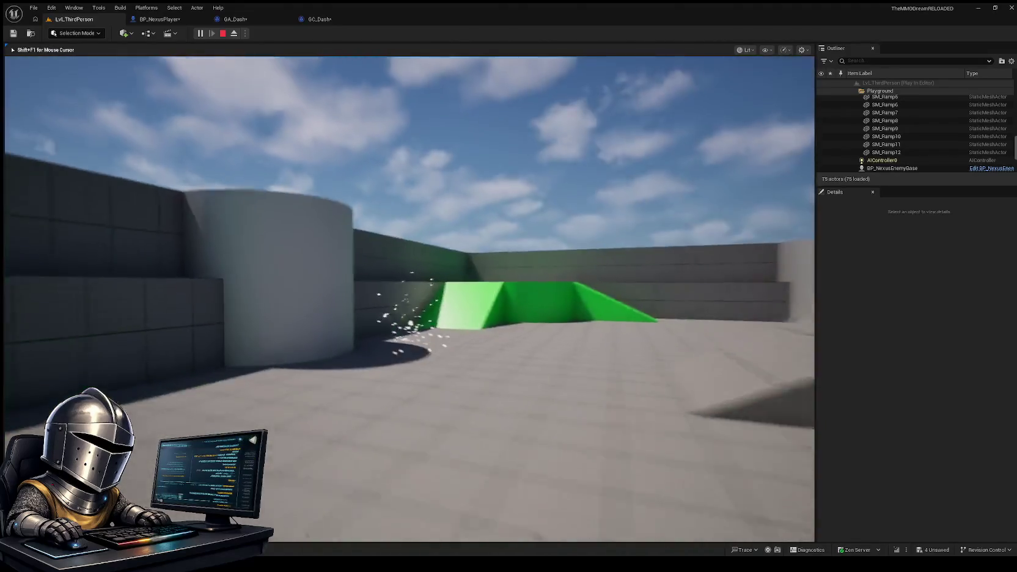
key("Escape")
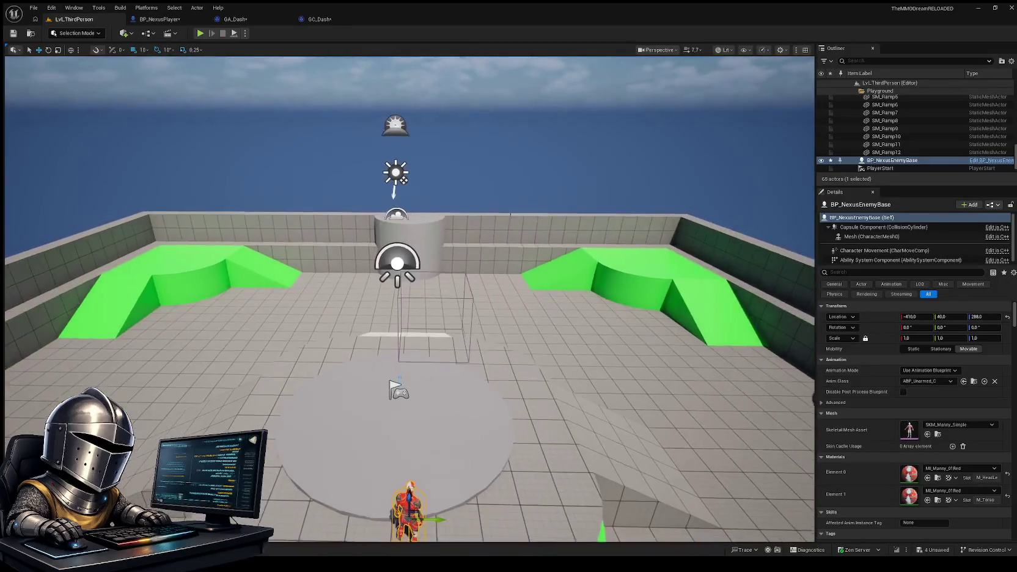
left_click(257, 19)
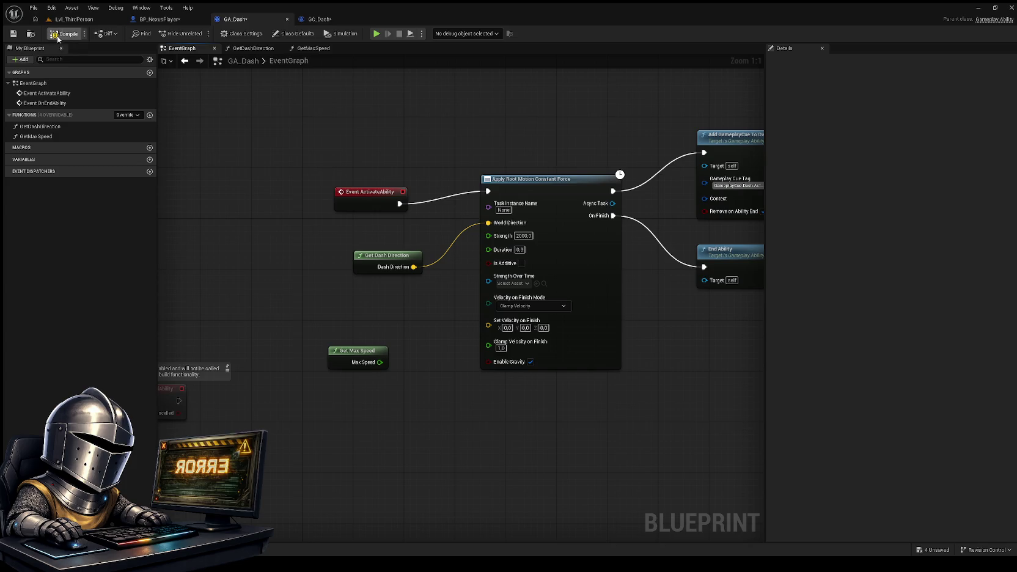
Compile GA_Dash with Enable Gravity ticked and the 1.0 clamp, and launch a fresh play test
left_click(92, 19)
key("alt+p")
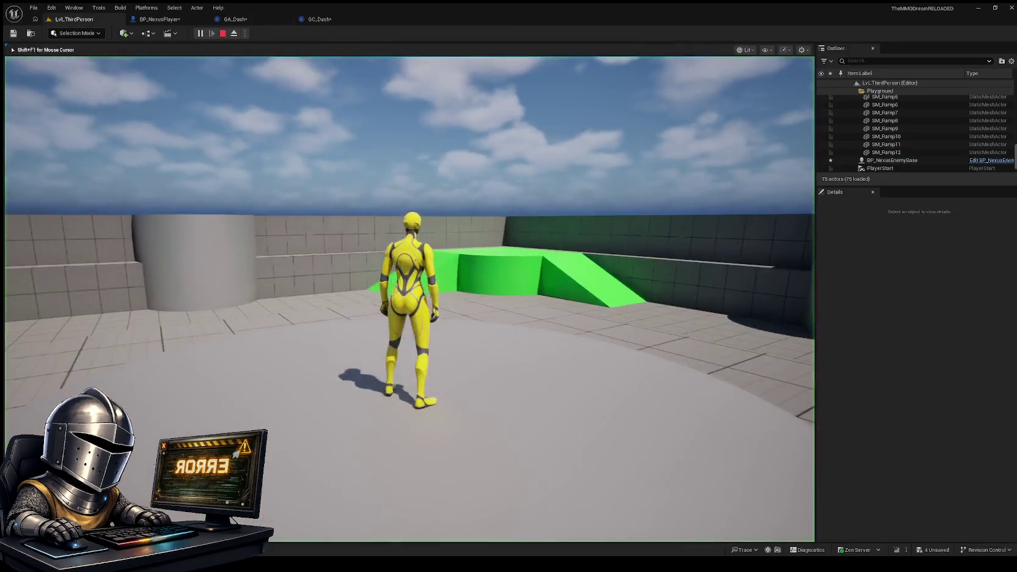
Dash repeatedly with gravity enabled, including airborne dashes and dashes after landing, then stop
key("shift")
key("space")
key("shift")
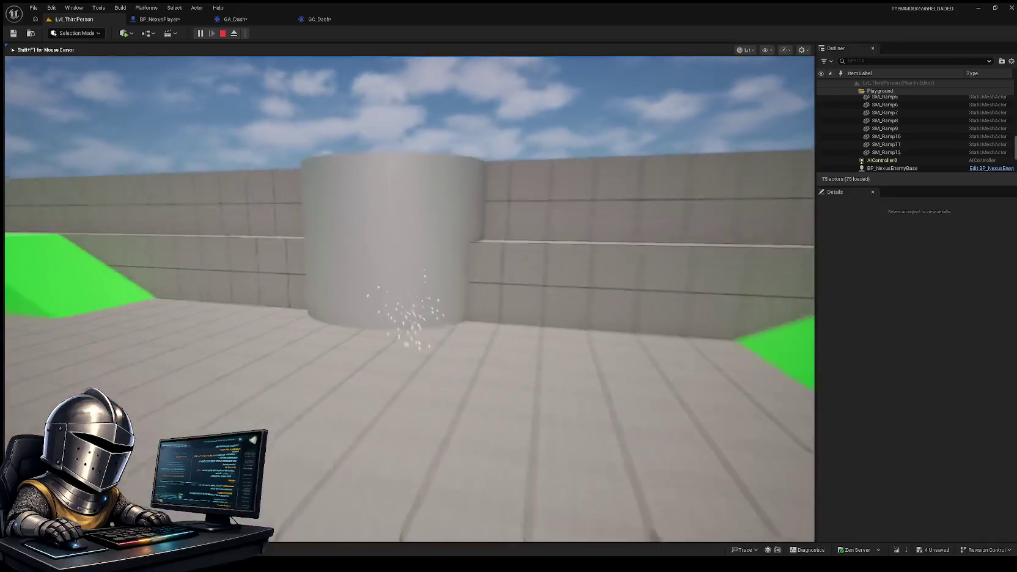
key("shift")
key("shift")
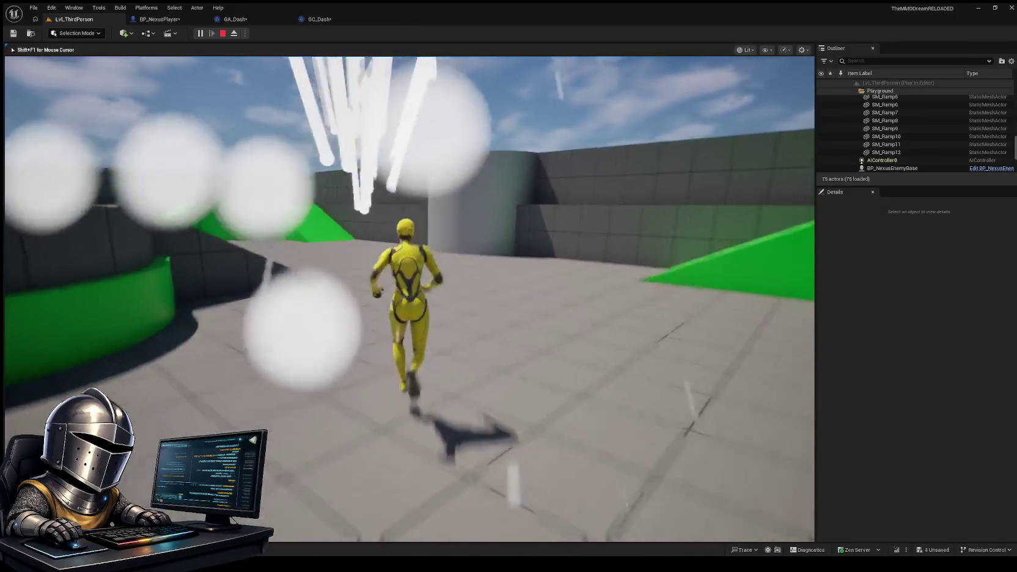
key("shift")
key("shift")
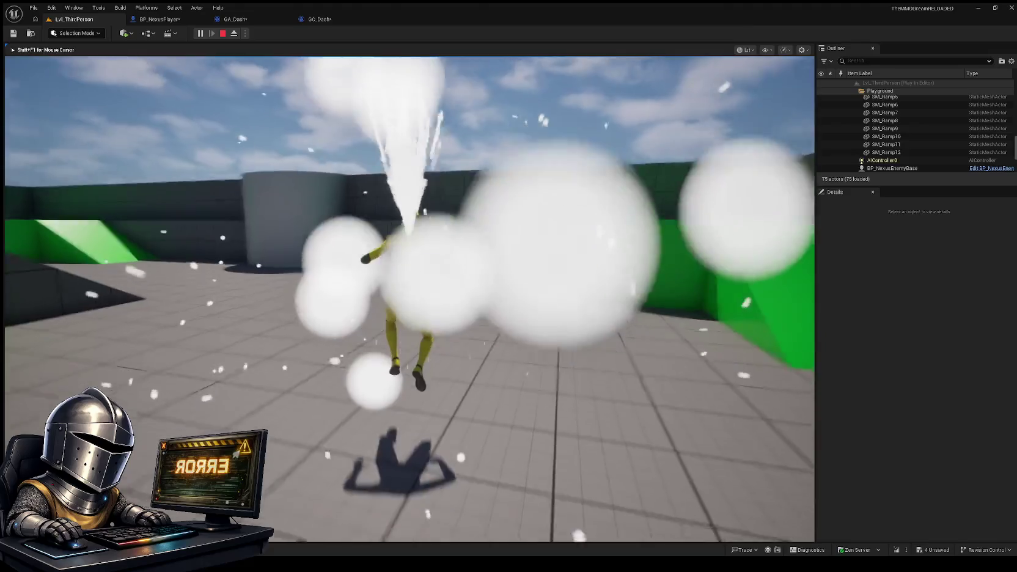
key("shift")
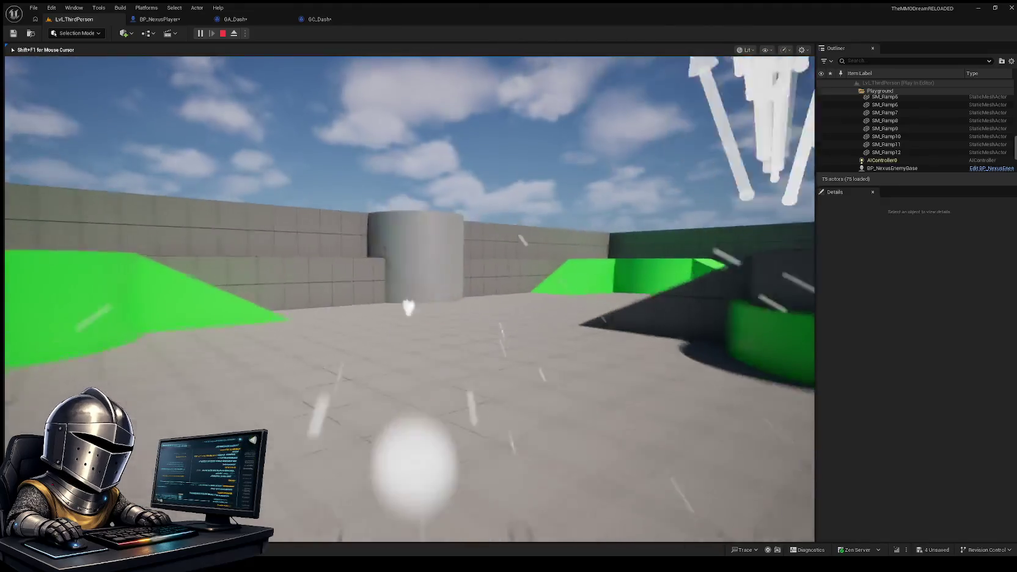
key("shift")
key("shift")
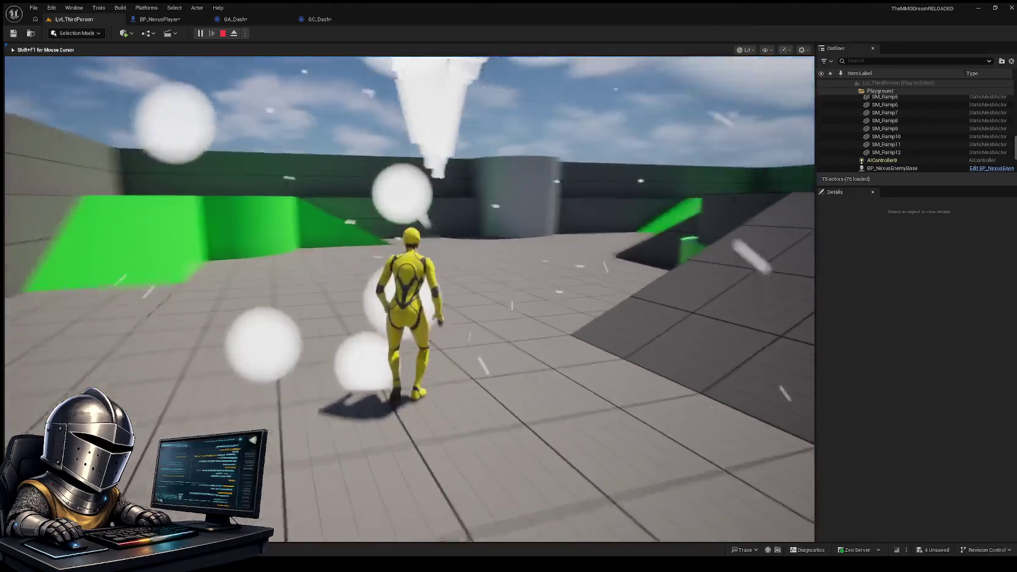
key("shift")
key("shift")
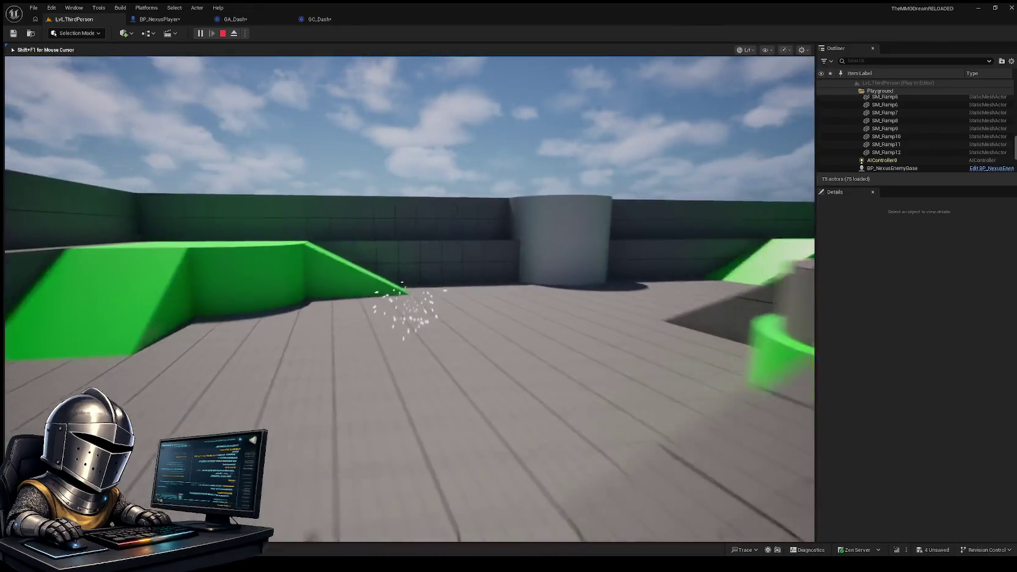
key("shift")
key("Escape")
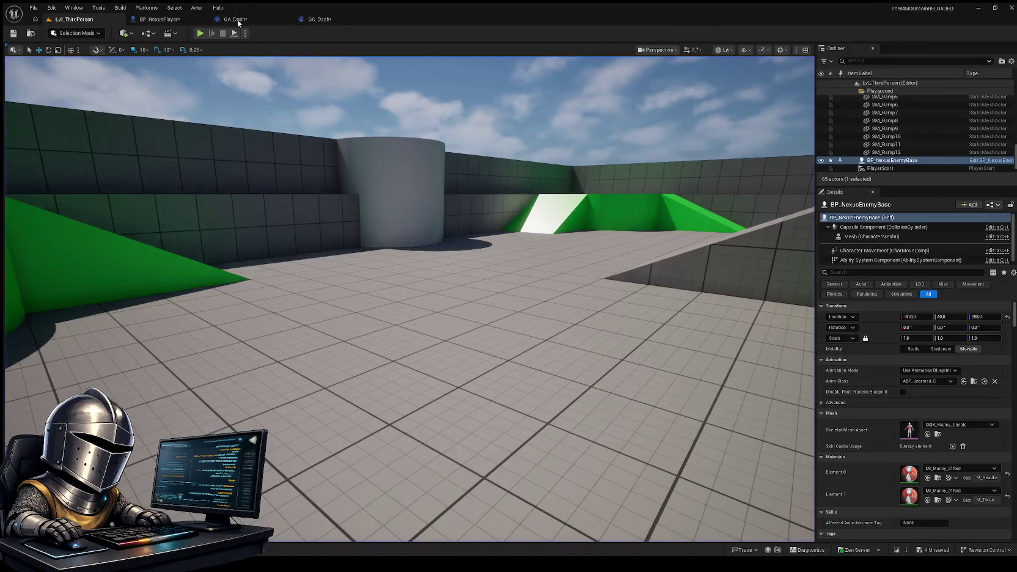
Check GA_Dash, then run a second play test dashing repeatedly and up the grey ramp, and stop
left_click(237, 20)
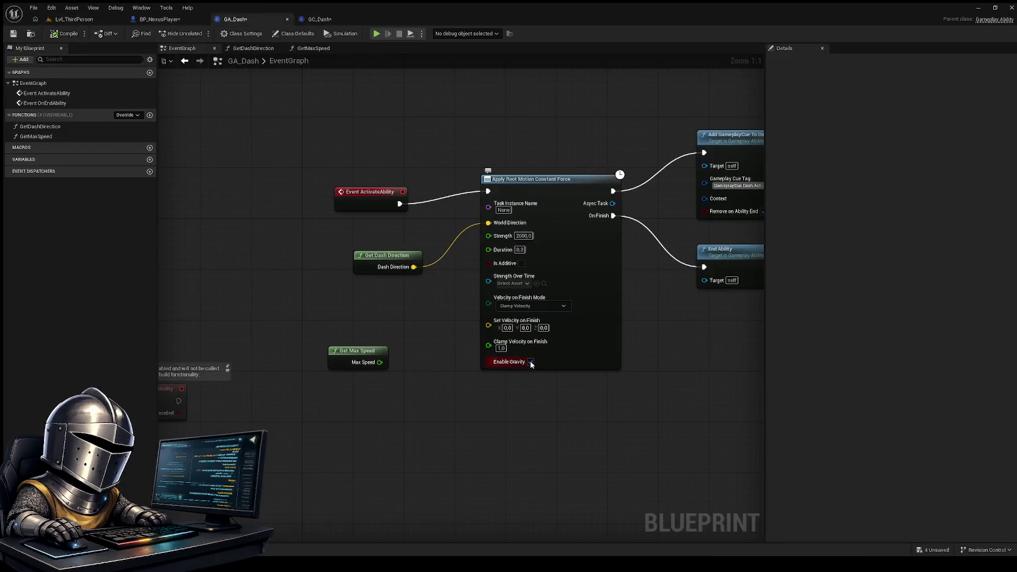
left_click(73, 19)
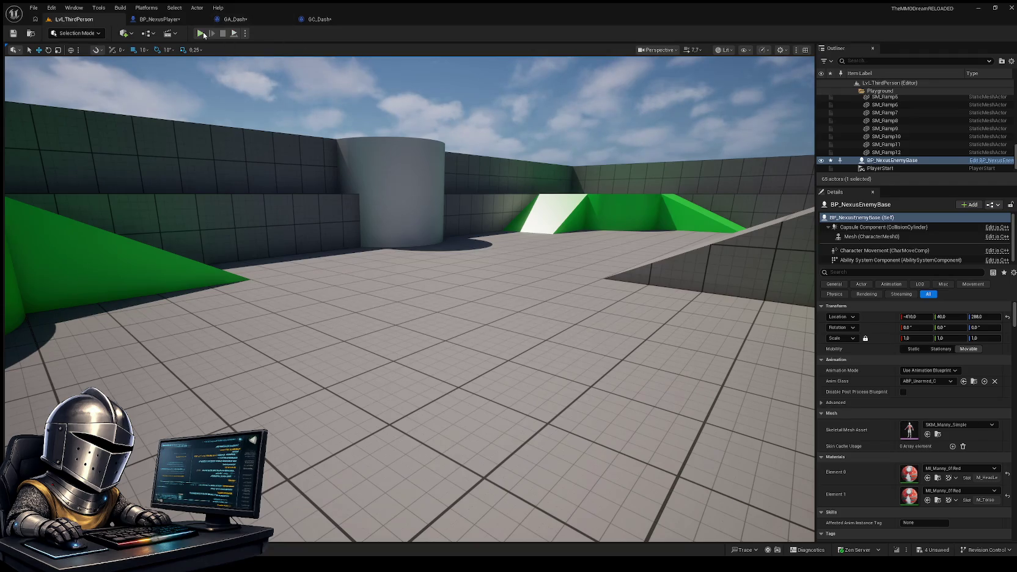
left_click(201, 33)
key("shift")
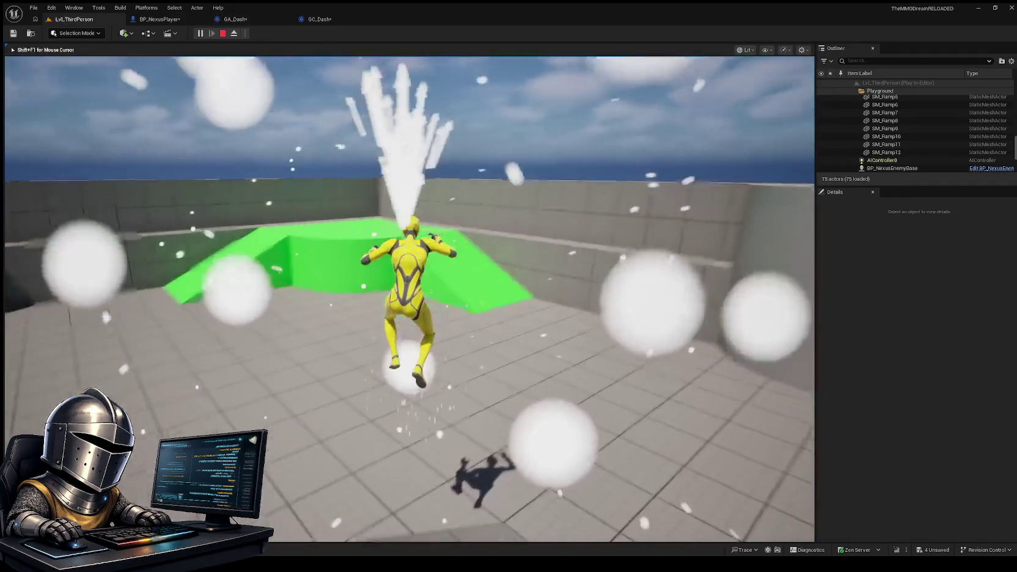
key("shift")
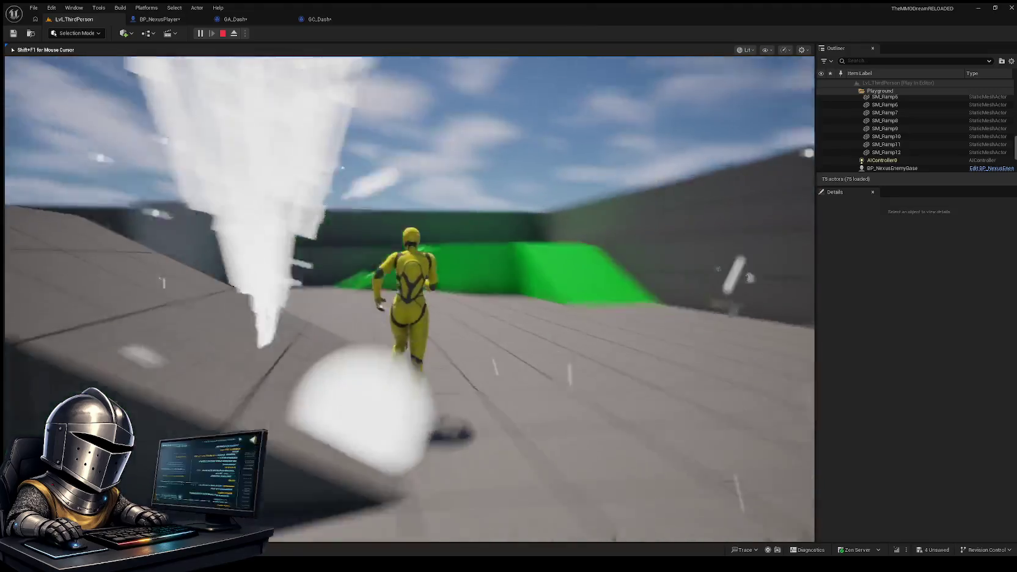
key("shift")
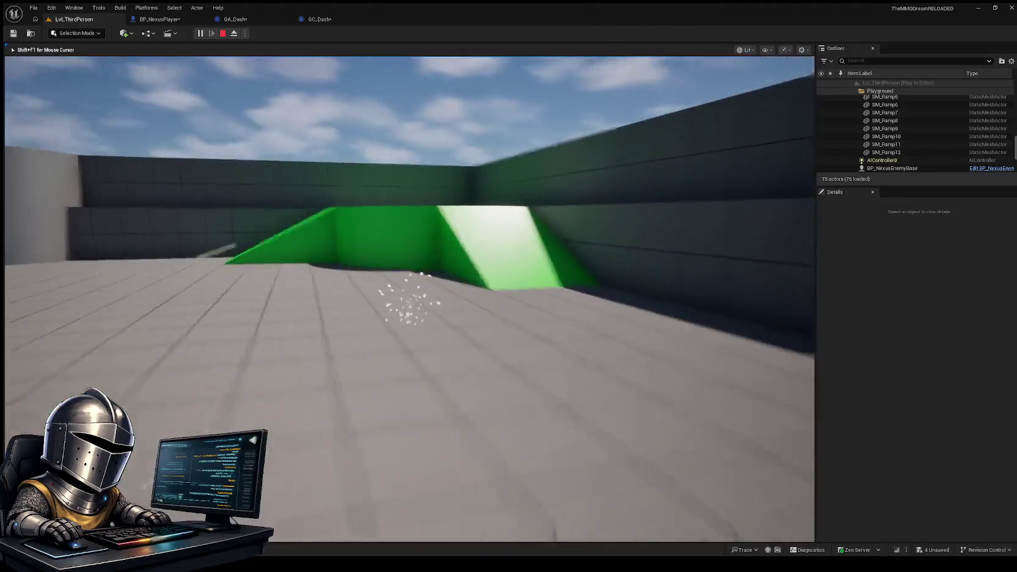
key("shift")
key("shift")
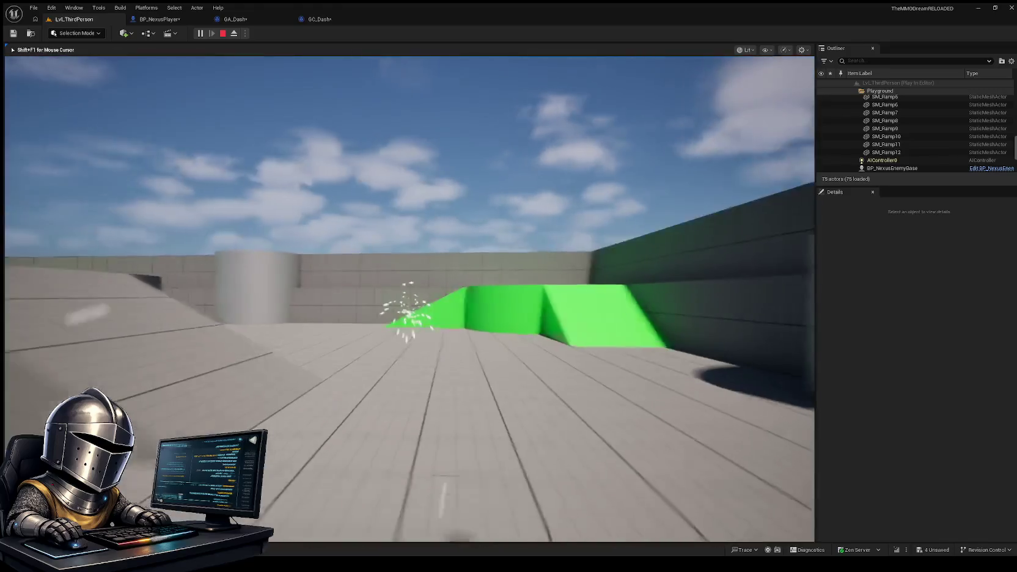
key("shift")
key("shift")
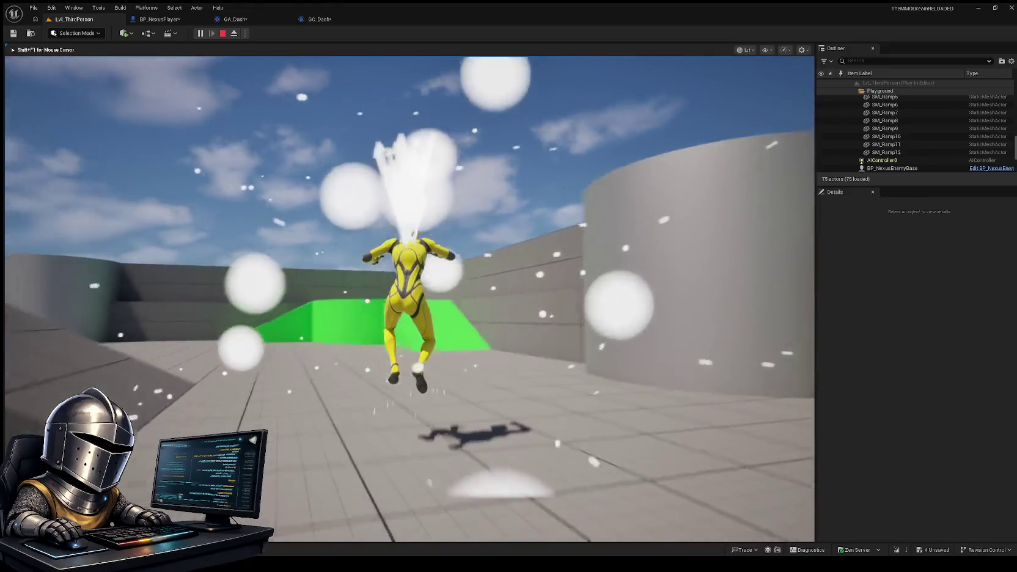
key("shift")
key("shift")
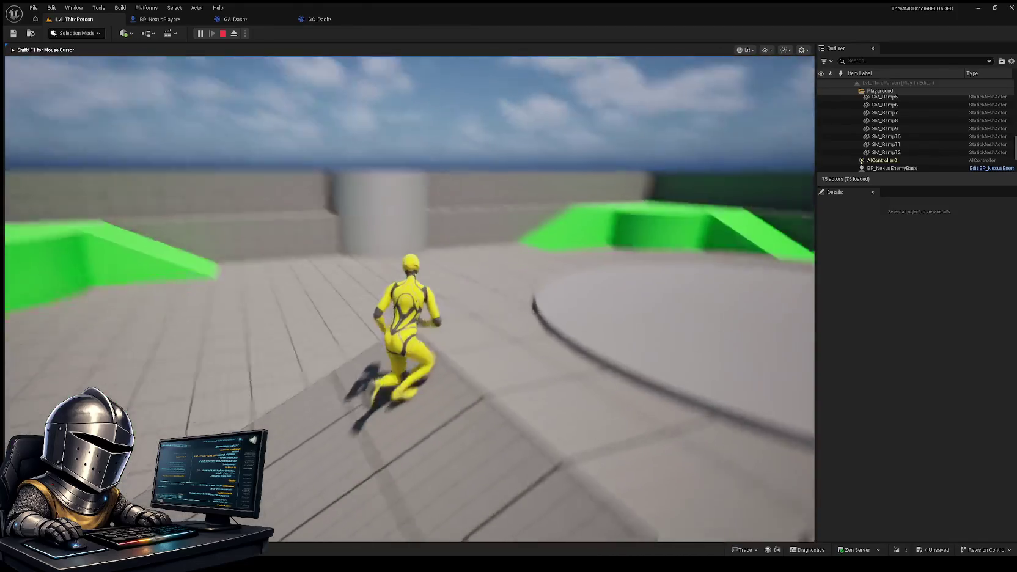
key("shift")
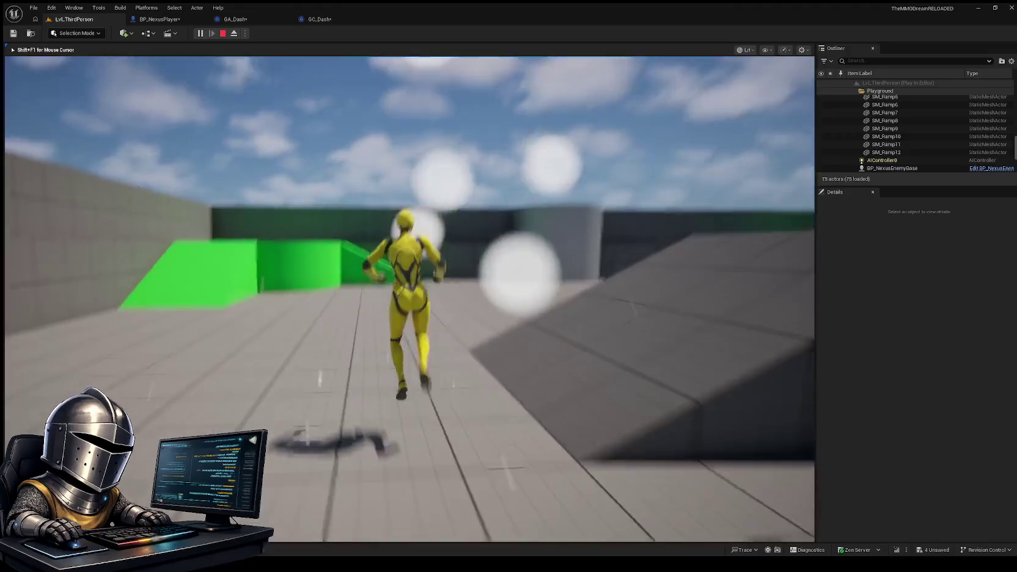
key("shift")
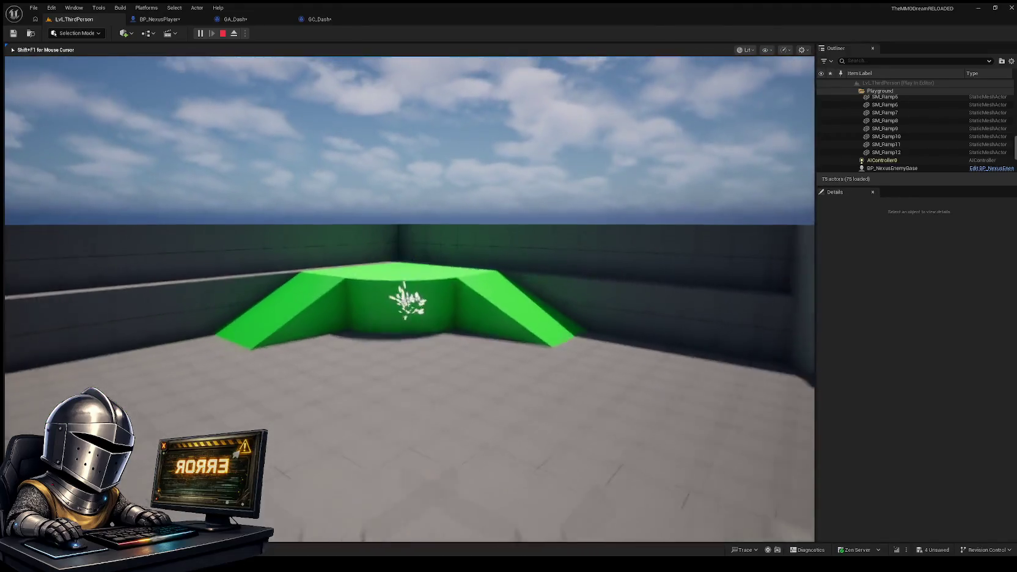
key("shift")
key("w")
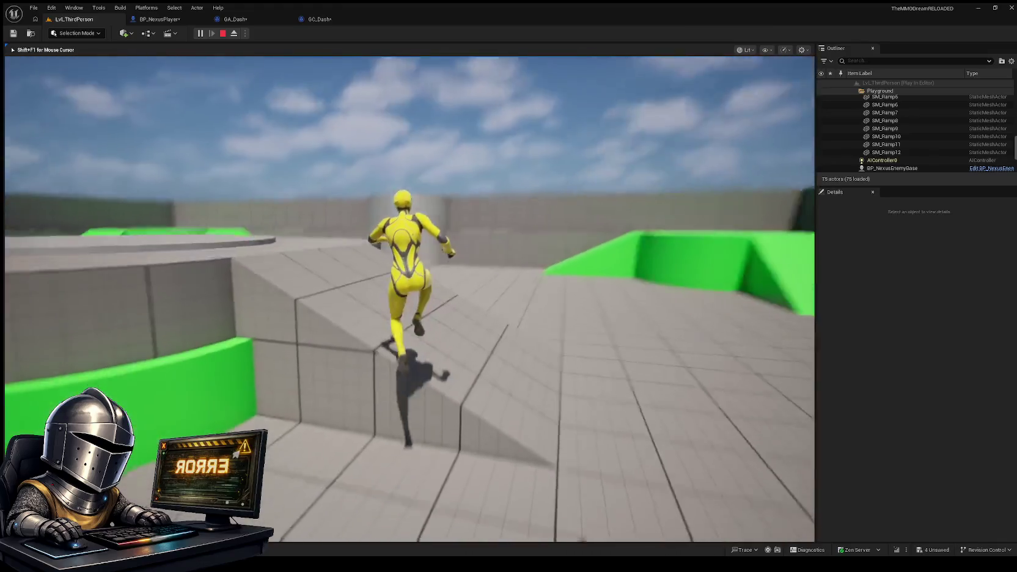
key("shift")
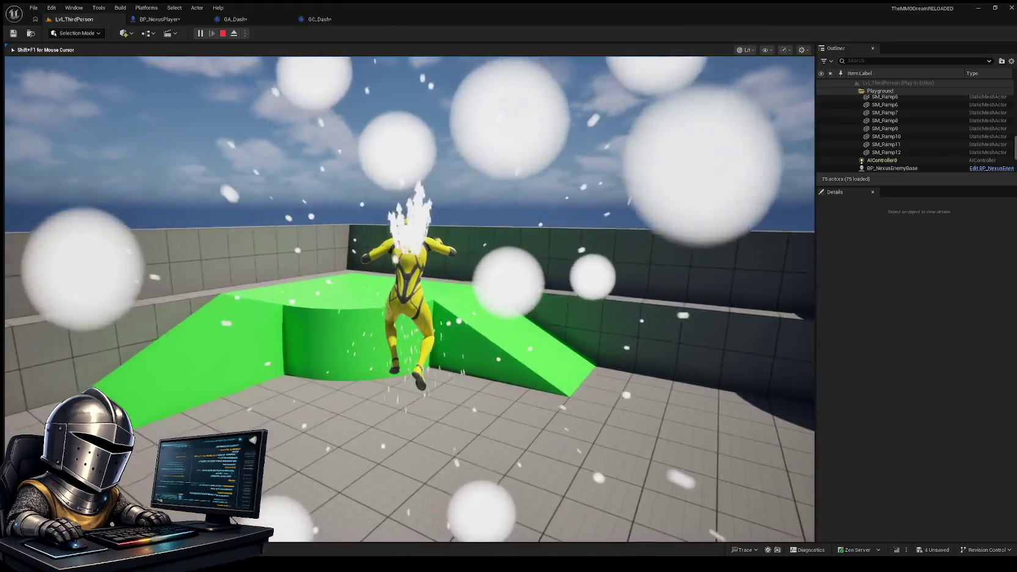
key("w")
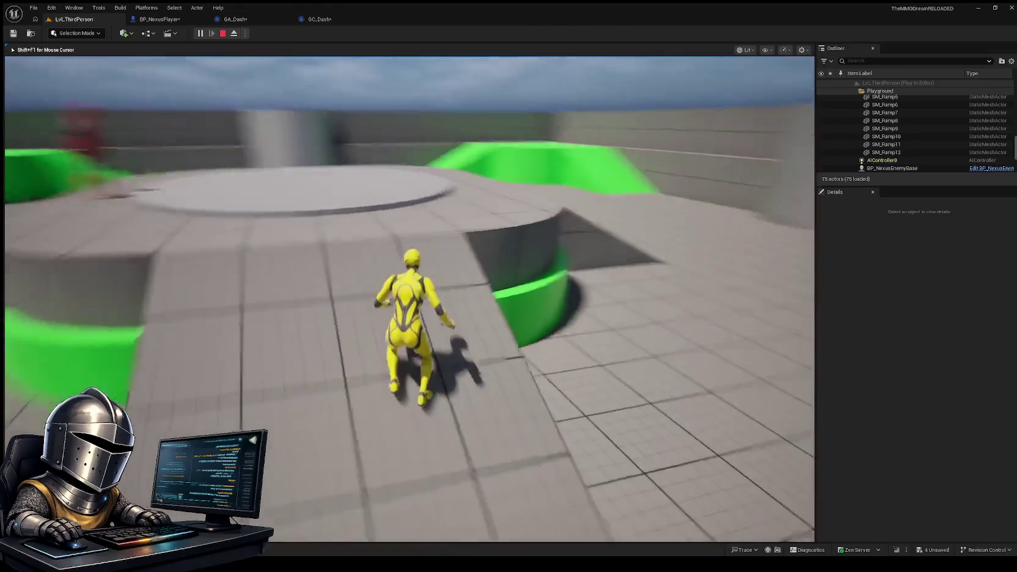
key("w")
key("Escape")
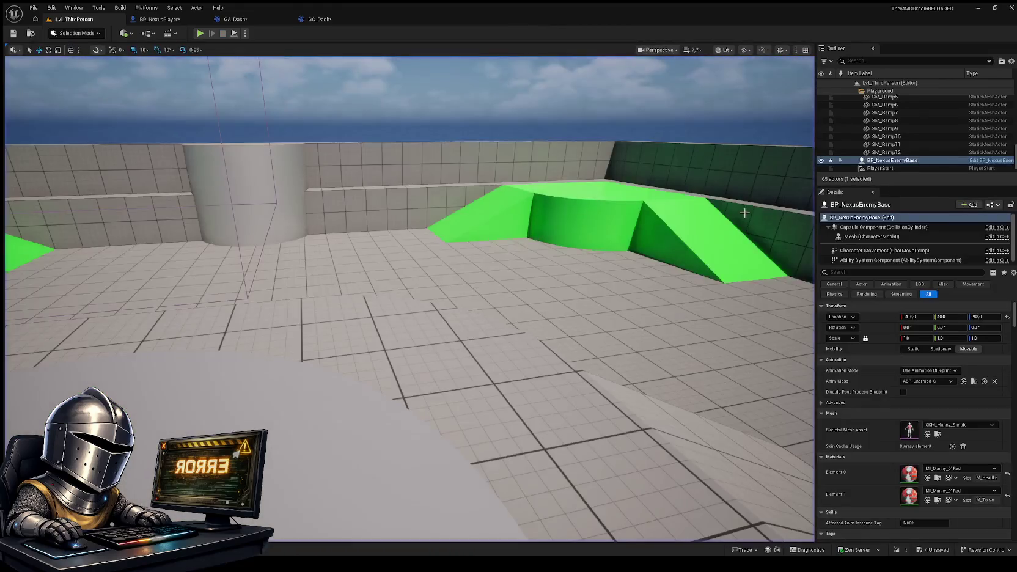
Run another quick play test dashing toward the ramp to check post-dash speed, then return to GA_Dash
left_click(235, 19)
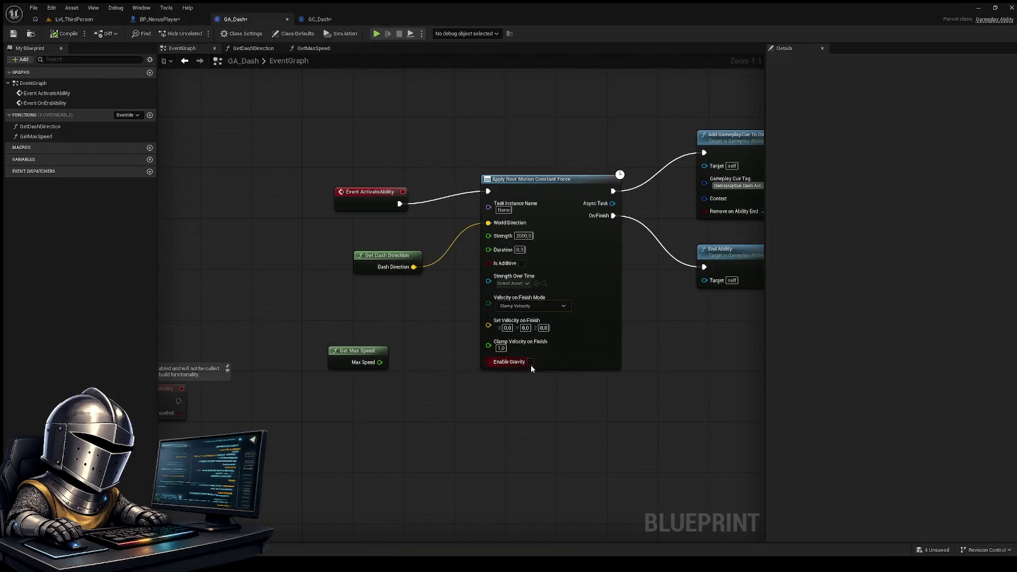
left_click(59, 20)
left_click(200, 33)
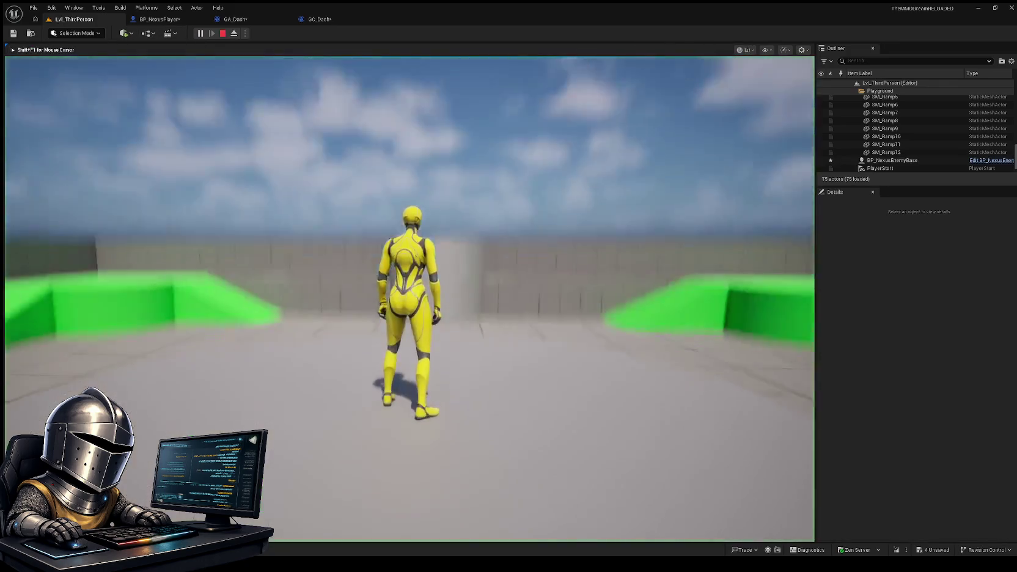
key("w")
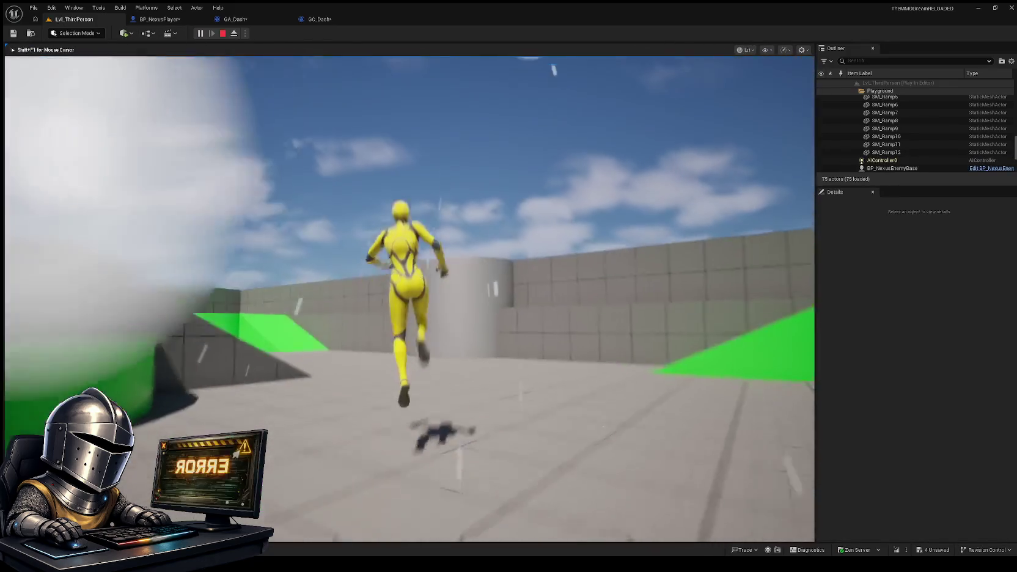
key("shift")
key("shift")
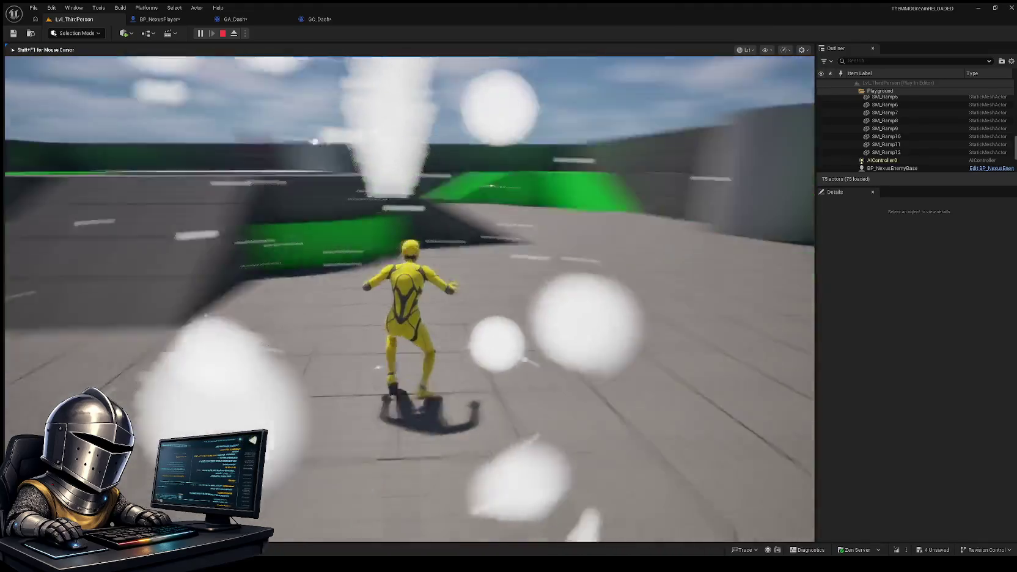
key("shift")
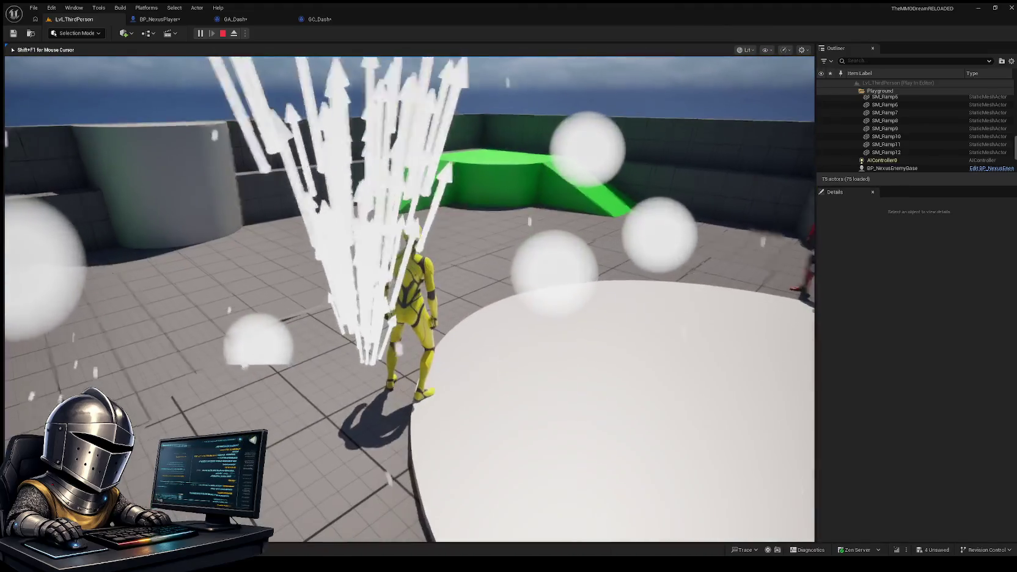
key("Escape")
left_click(244, 18)
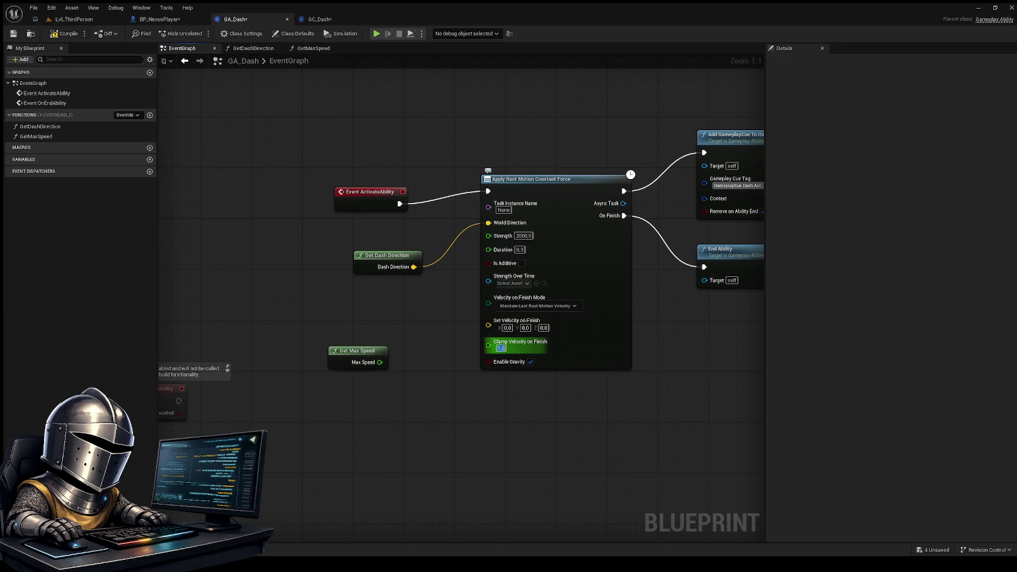
Set GA_Dash's Clamp Velocity on Finish to 0.0 and turn off gravity during the dash
type("0")
key("Return")
left_click(531, 361)
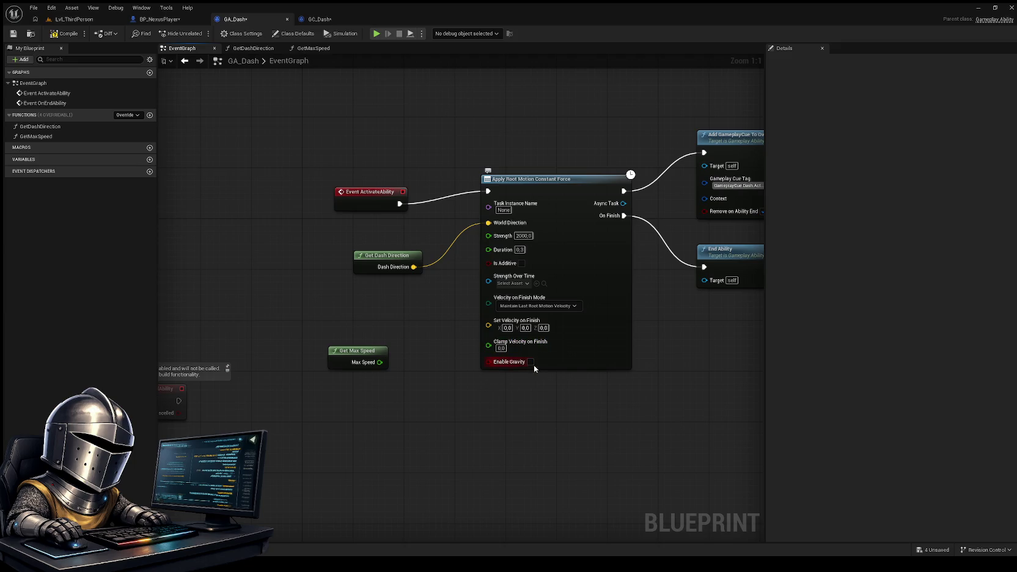
left_click(75, 19)
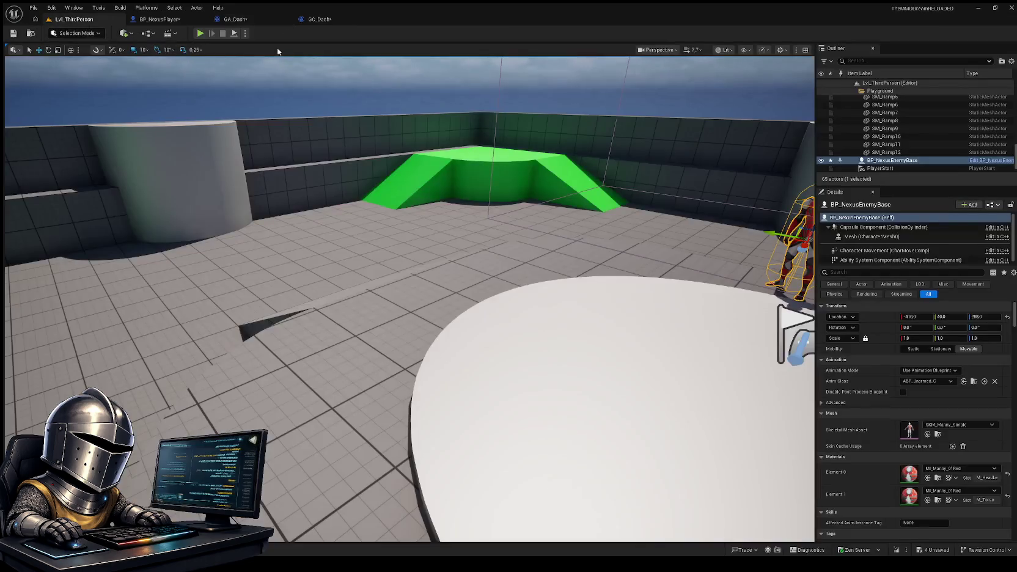
Play-test the level with repeated grounded and mid-air dashes, then stop the session
left_click(200, 33)
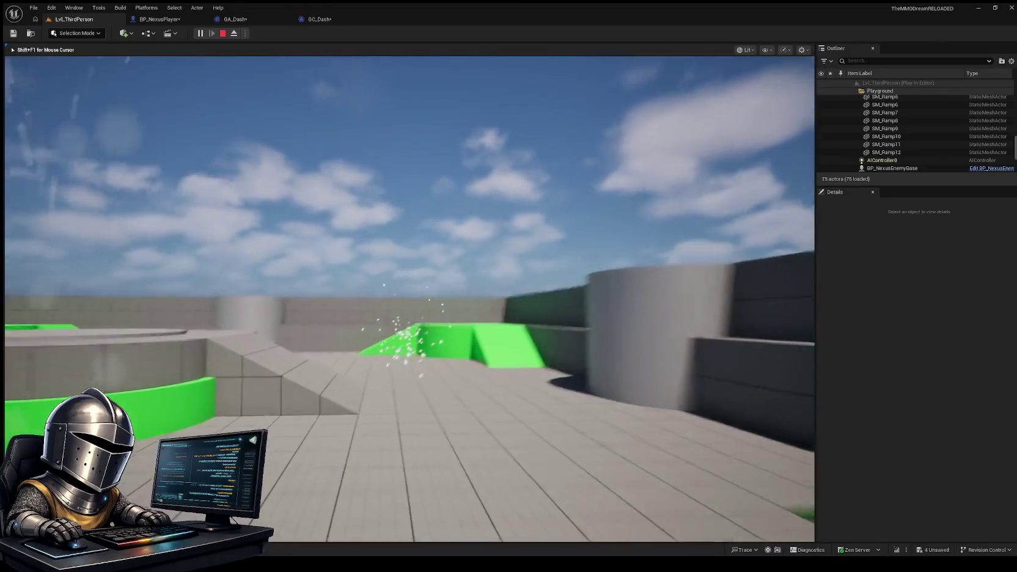
key("space")
key("shift")
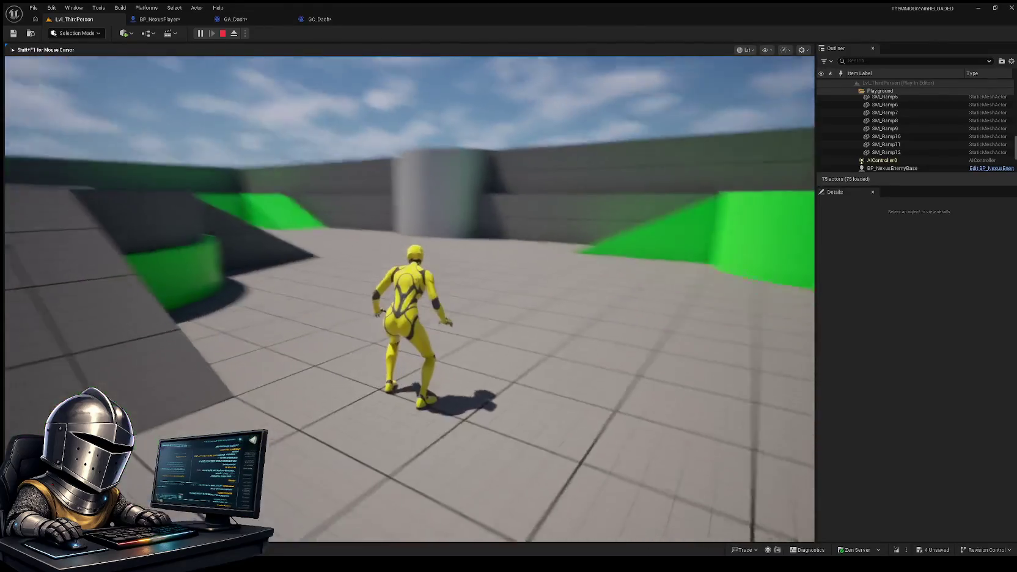
key("space")
key("shift")
key("space")
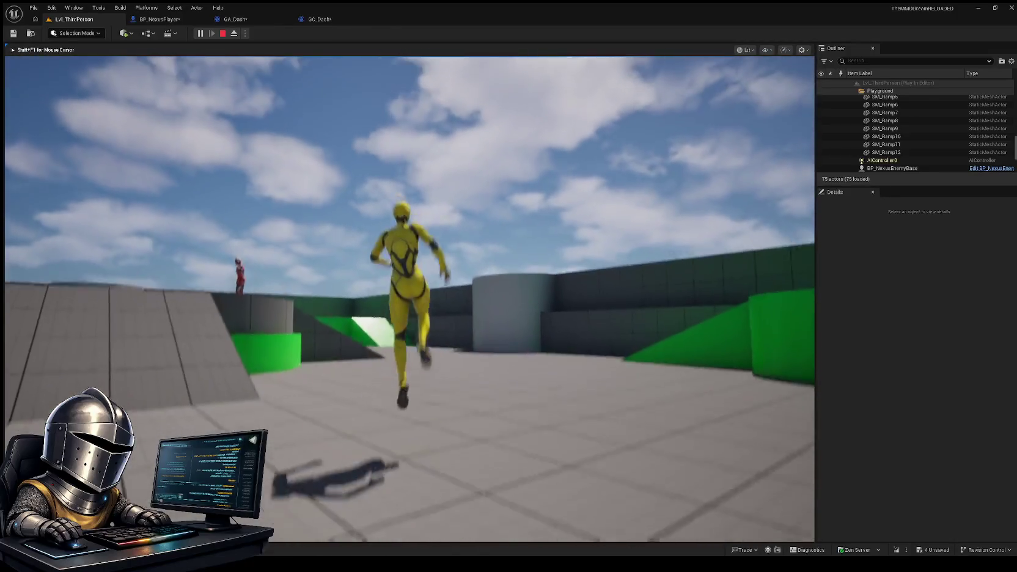
key("shift")
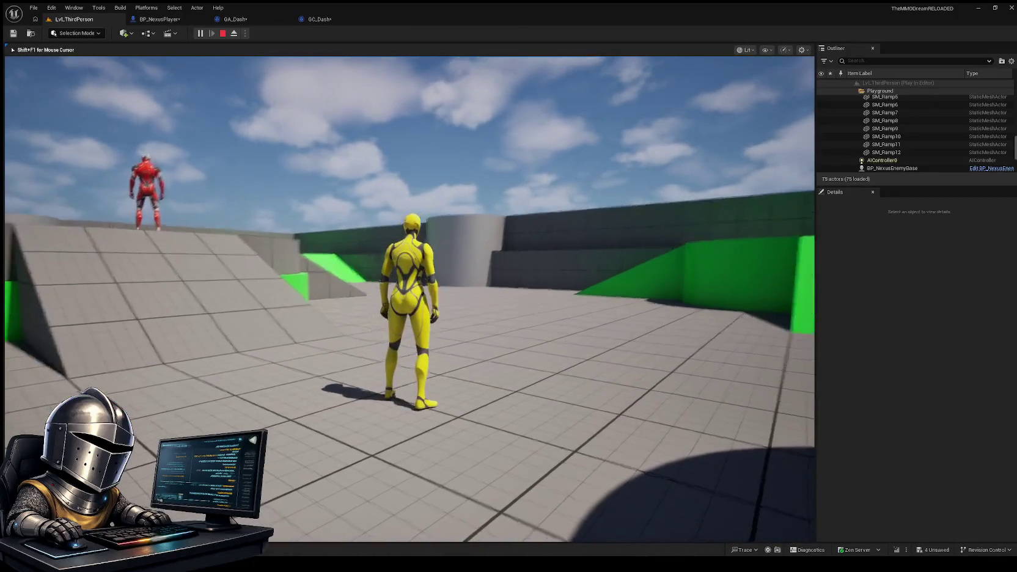
key("shift")
key("space")
key("shift")
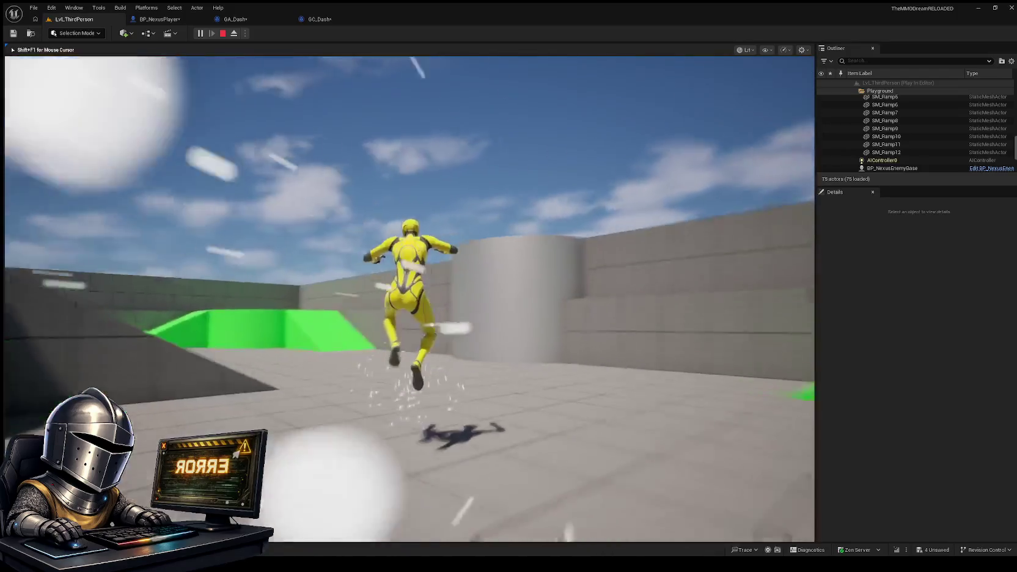
key("shift")
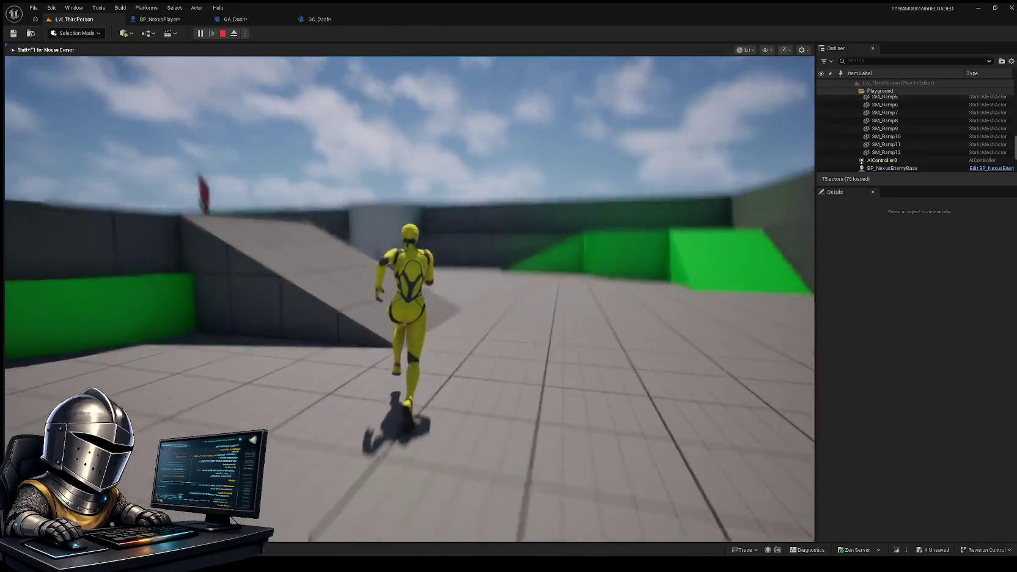
key("shift")
key("Escape")
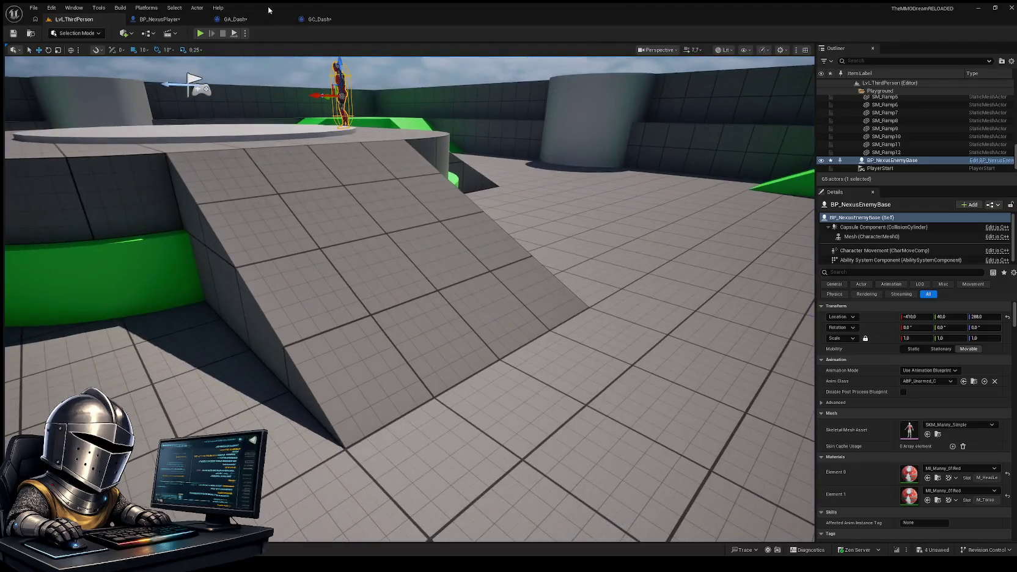
Check GA_Dash's Clamp Velocity on Finish setup, then run LvL_ThirdPerson play-tests twice
left_click(235, 19)
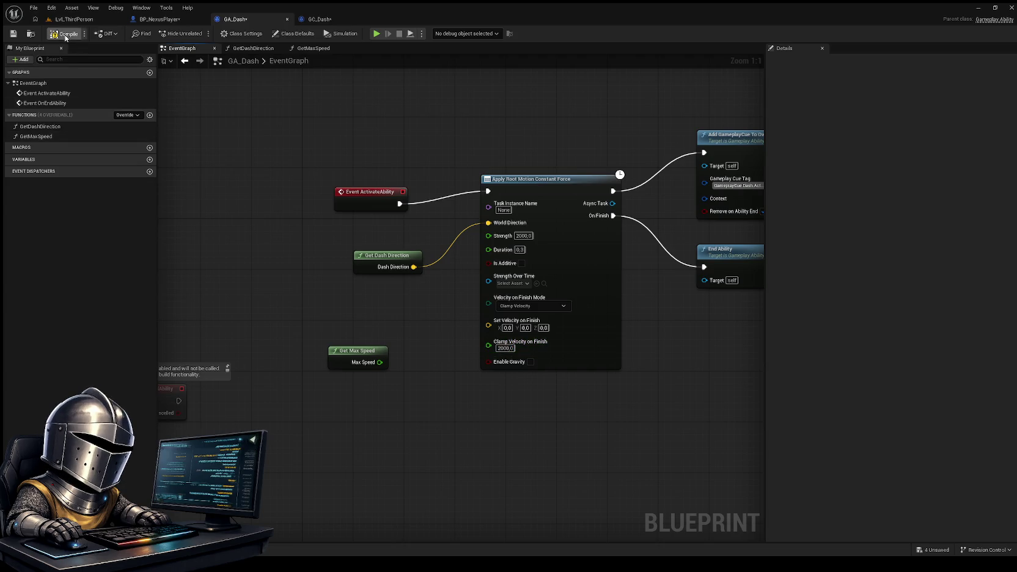
left_click(76, 19)
left_click(201, 33)
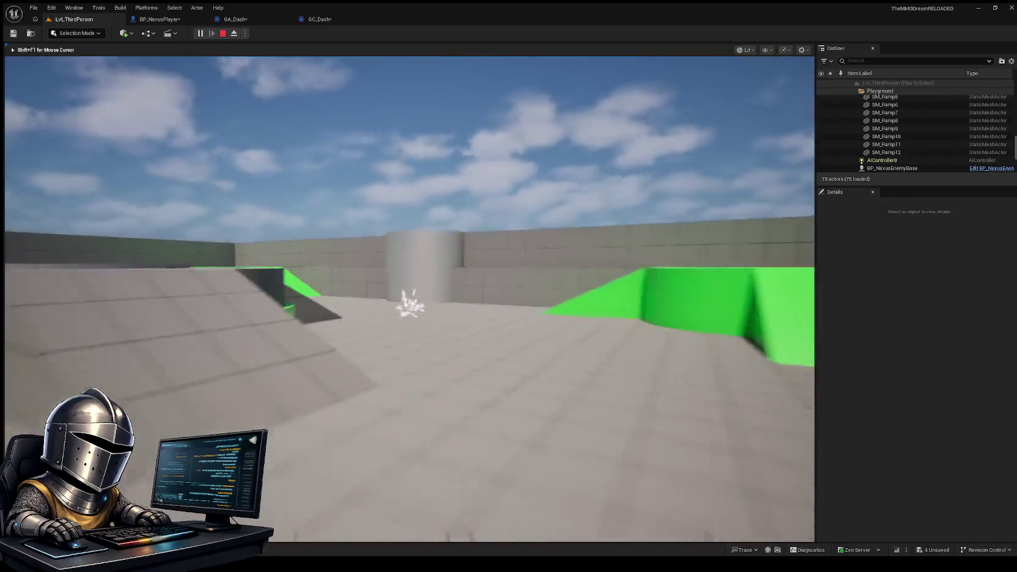
key("Escape")
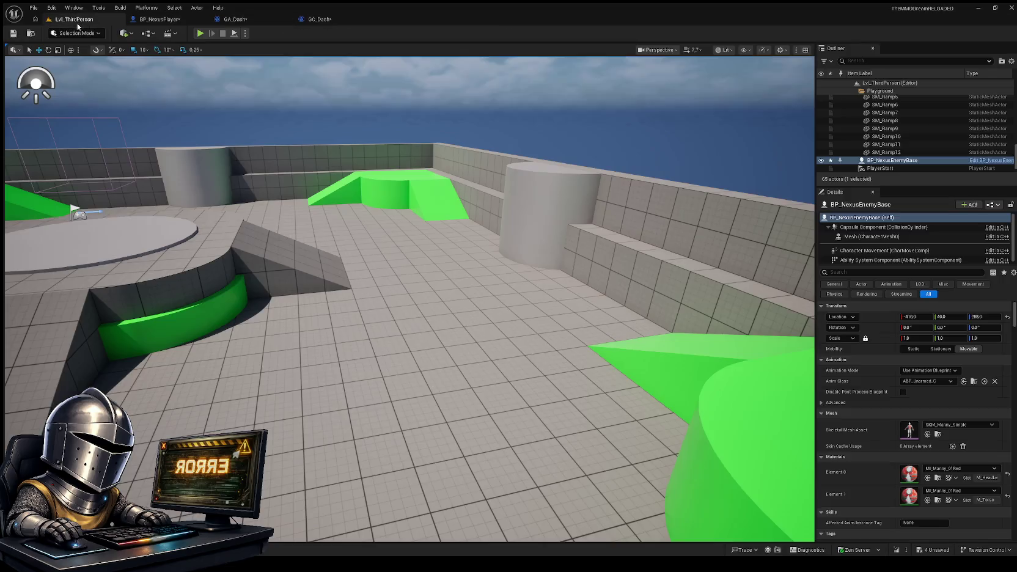
left_click(200, 34)
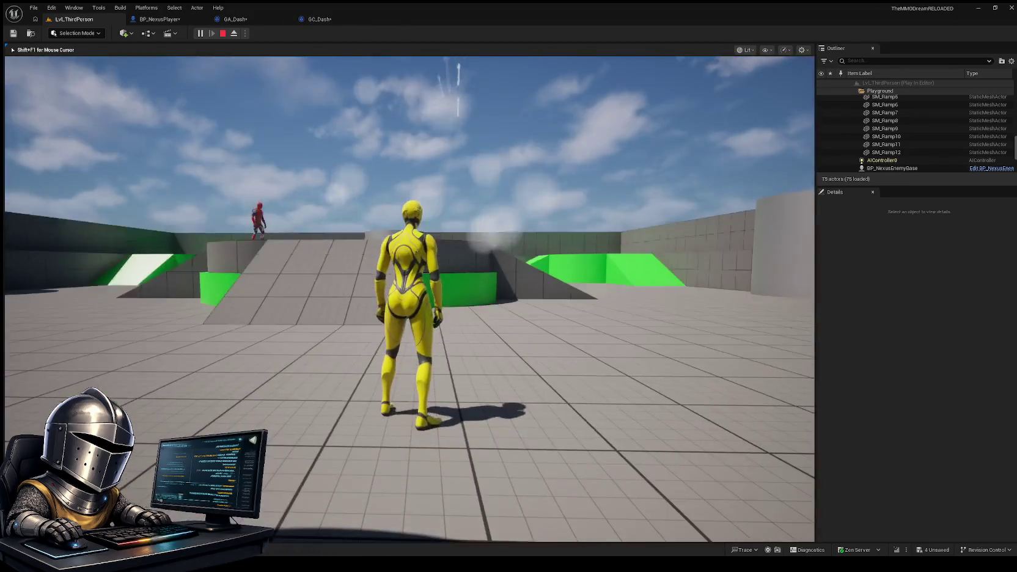
Stop play, review GA_Dash's Clamp Velocity on Finish value, and start a new play-test
key("Escape")
left_click(236, 19)
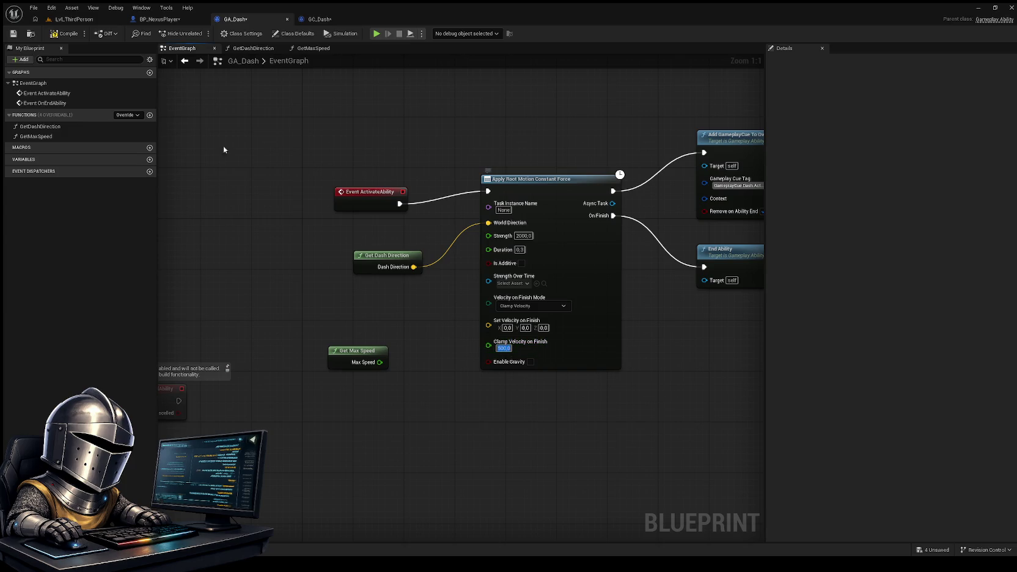
left_click(72, 19)
left_click(201, 33)
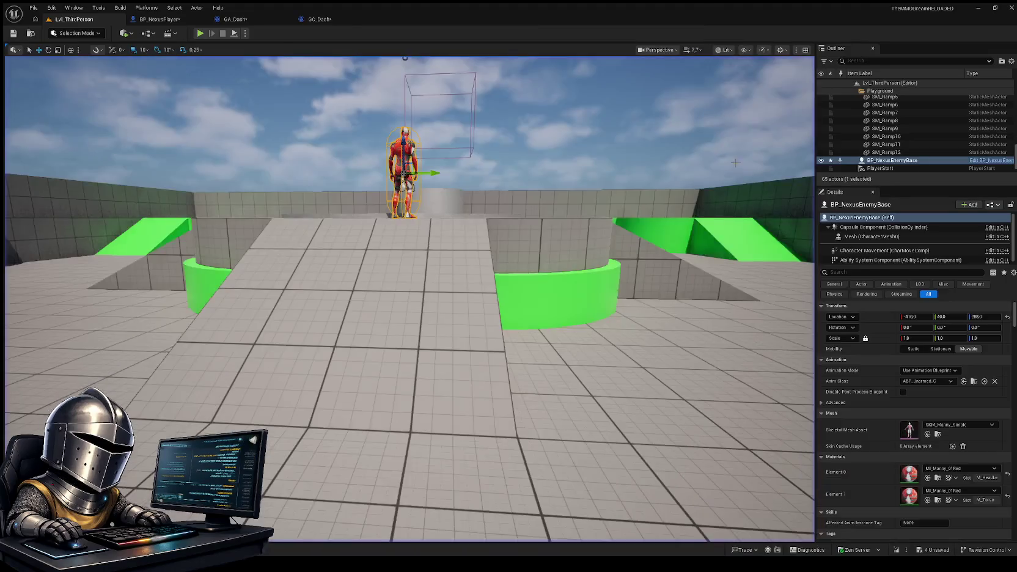
Adjust Clamp Velocity on Finish in GA_Dash again and relaunch the LvL_ThirdPerson play-test
left_click(235, 19)
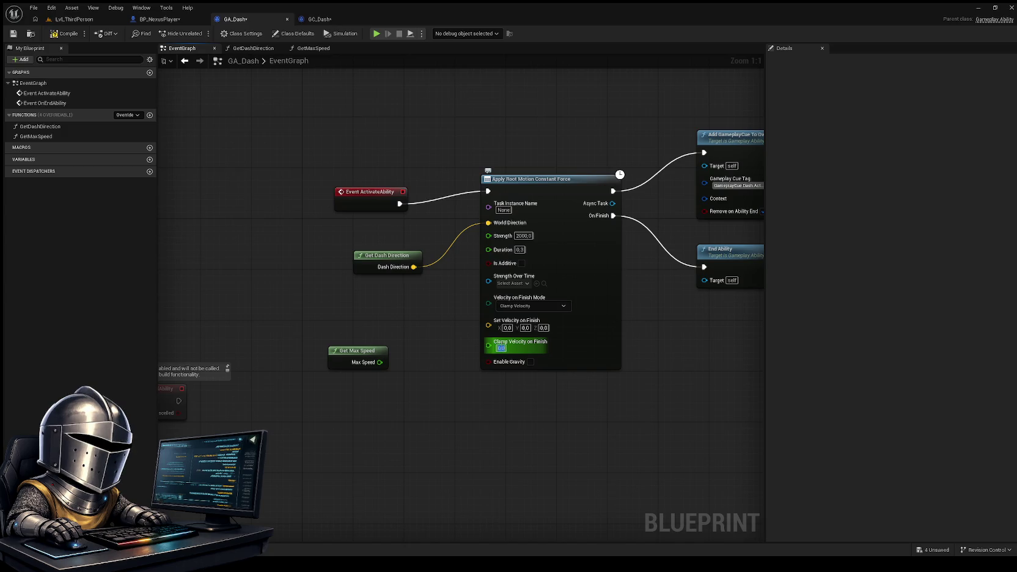
left_click(83, 20)
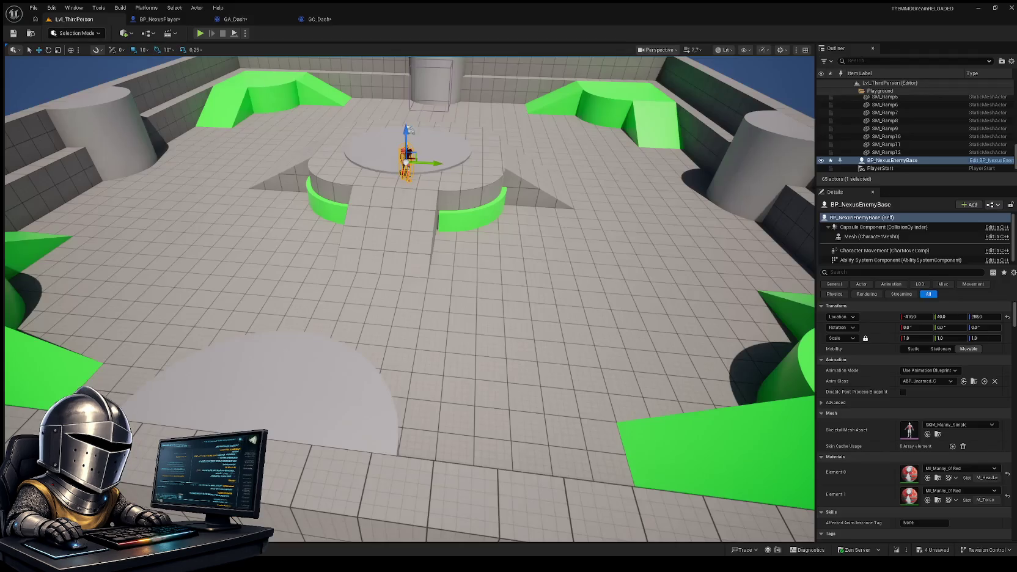
left_click(199, 33)
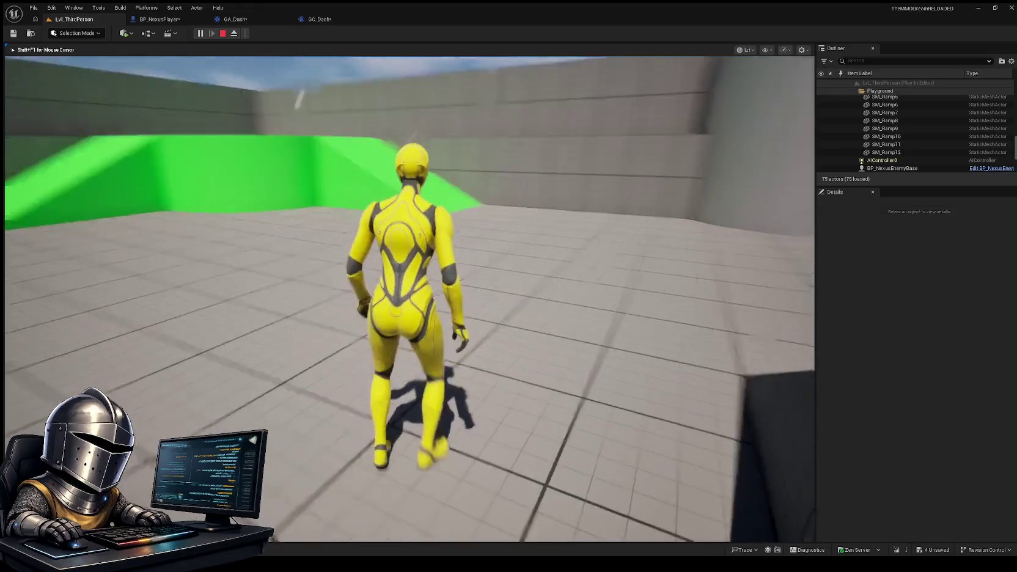
Run forward, dash ahead, and dash across the platform at the top of the ramp
key("w")
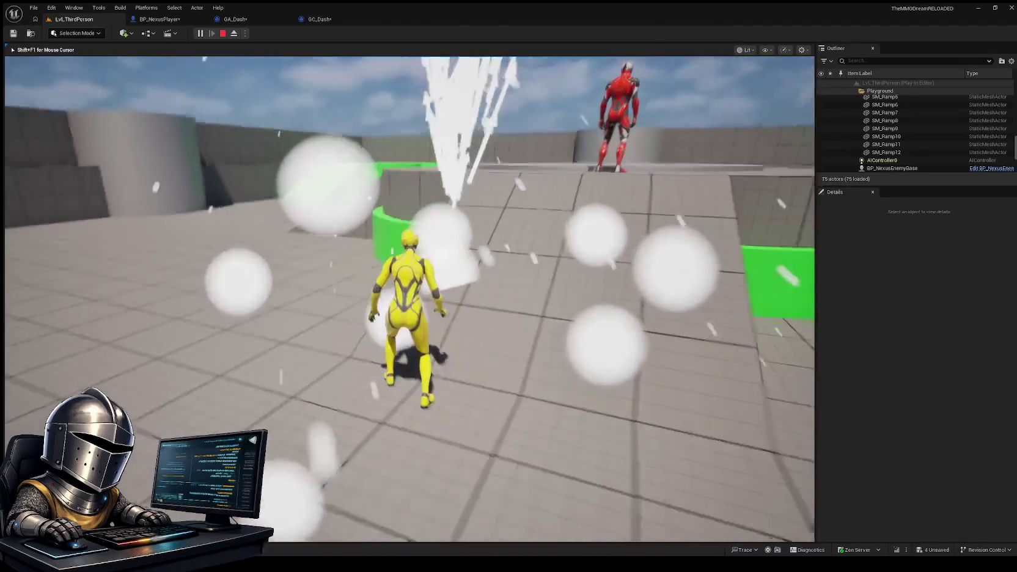
key("shift")
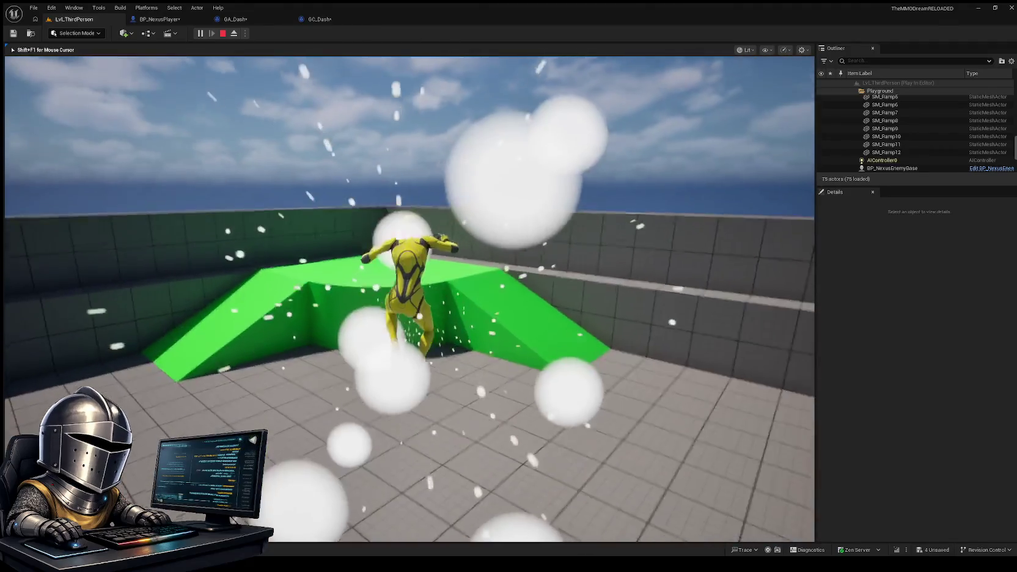
key("w")
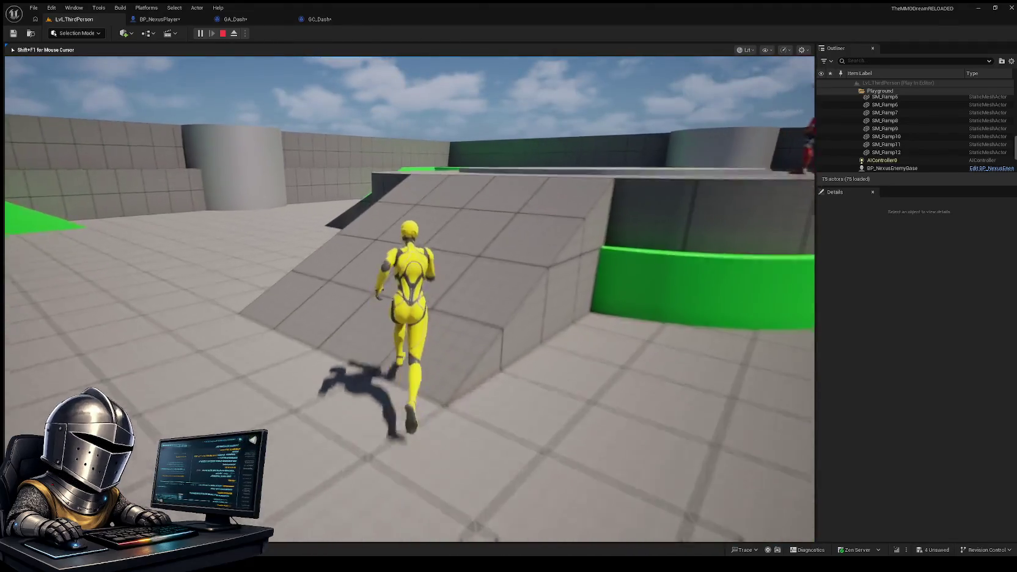
key("w")
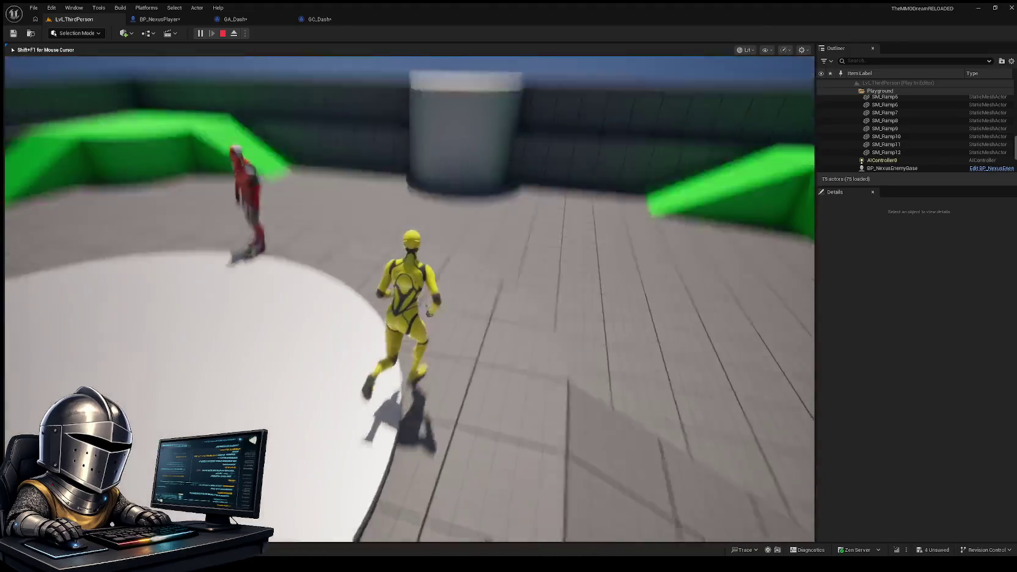
key("shift")
Chain dashes toward the red enemy, then end the play session
key("w")
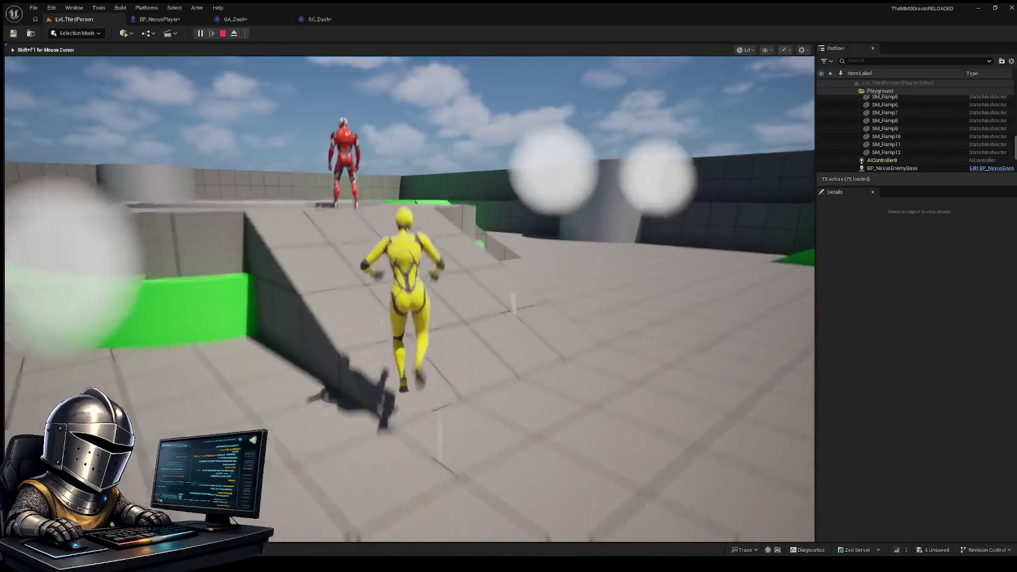
key("shift")
key("w")
key("shift")
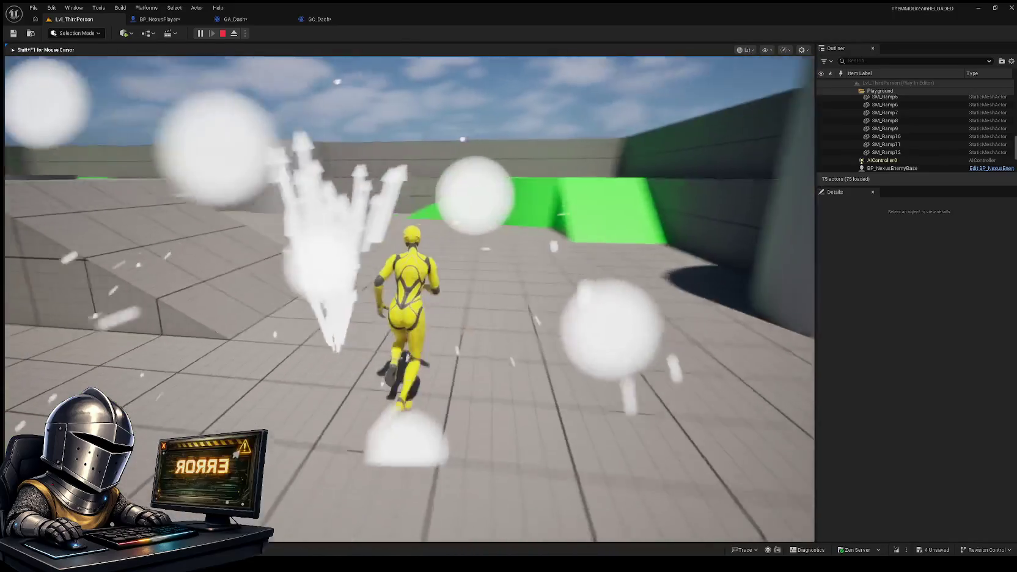
key("shift")
key("shift")
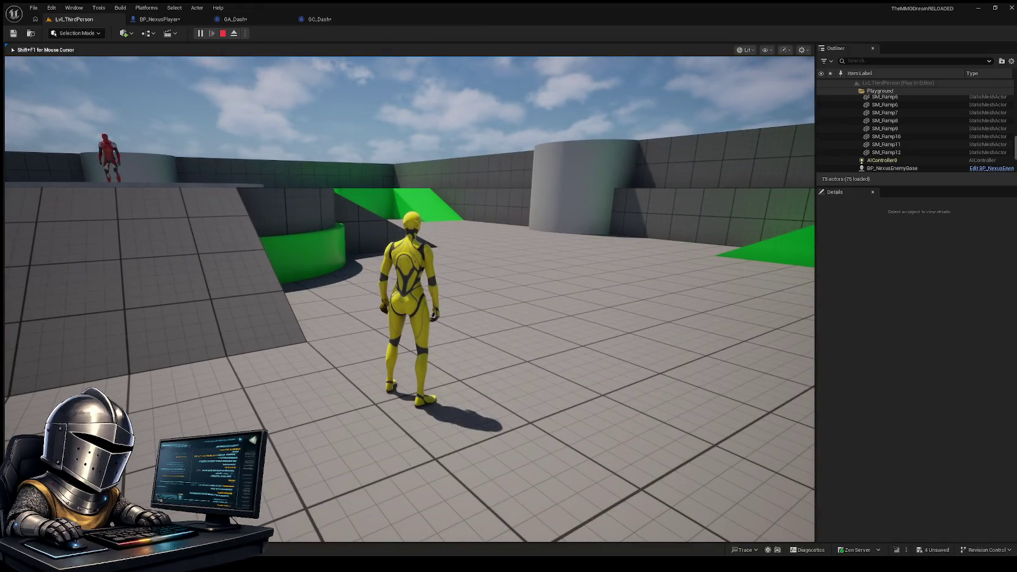
key("Escape")
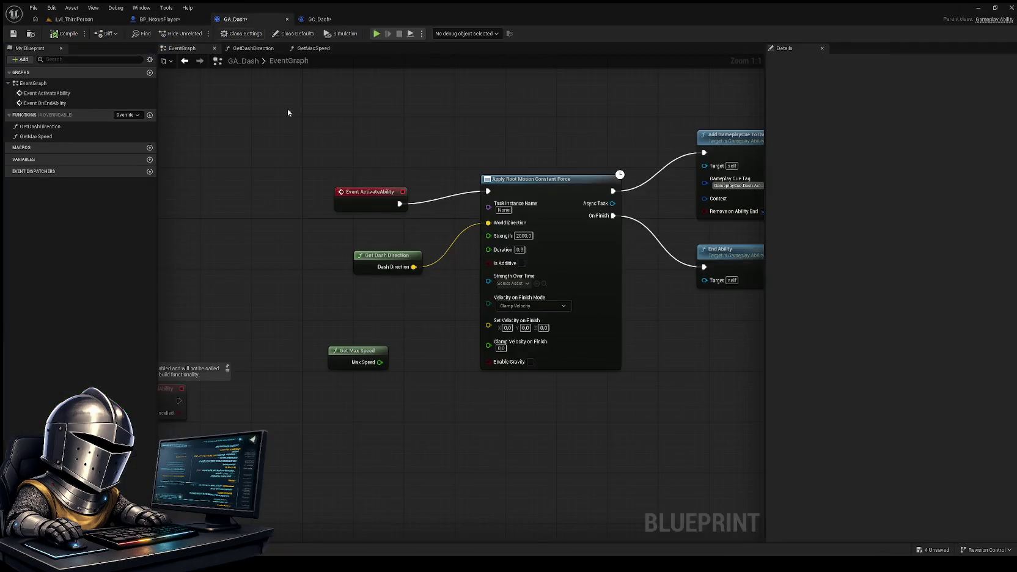
Wire Get Max Speed's Max Speed into Clamp Velocity on Finish and inspect the GetMaxSpeed function
left_click(272, 19)
mouse_move(364, 347)
left_mouse_down()
mouse_move(383, 327)
mouse_move(488, 345)
left_mouse_up()
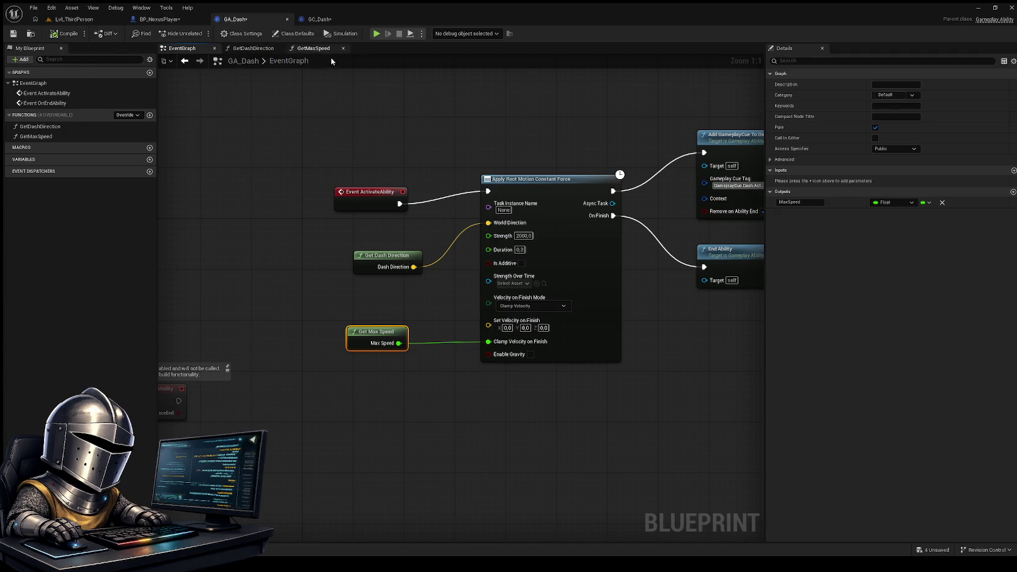
left_click(311, 48)
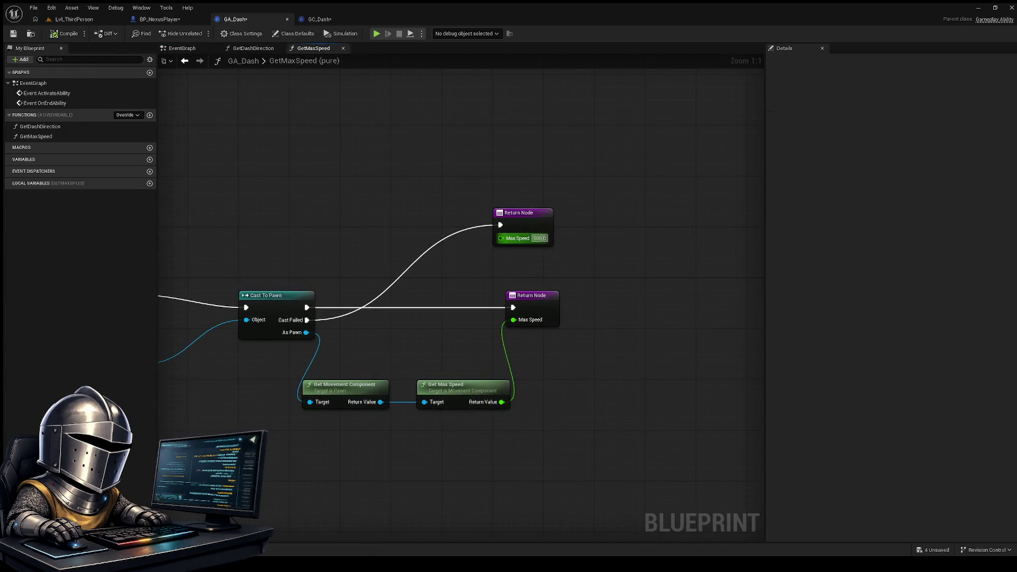
scroll(601, 281, "down", 2)
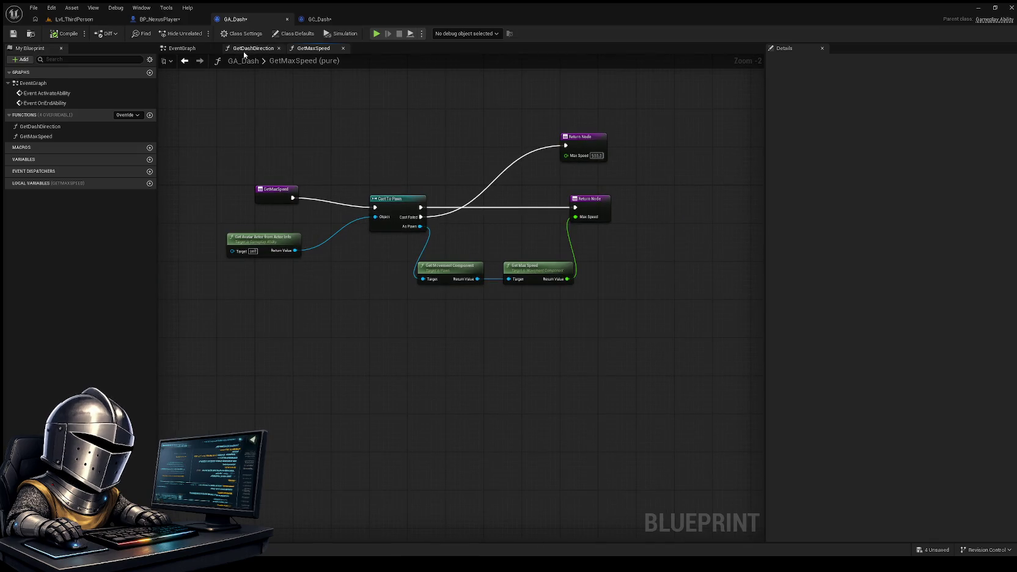
left_click(158, 18)
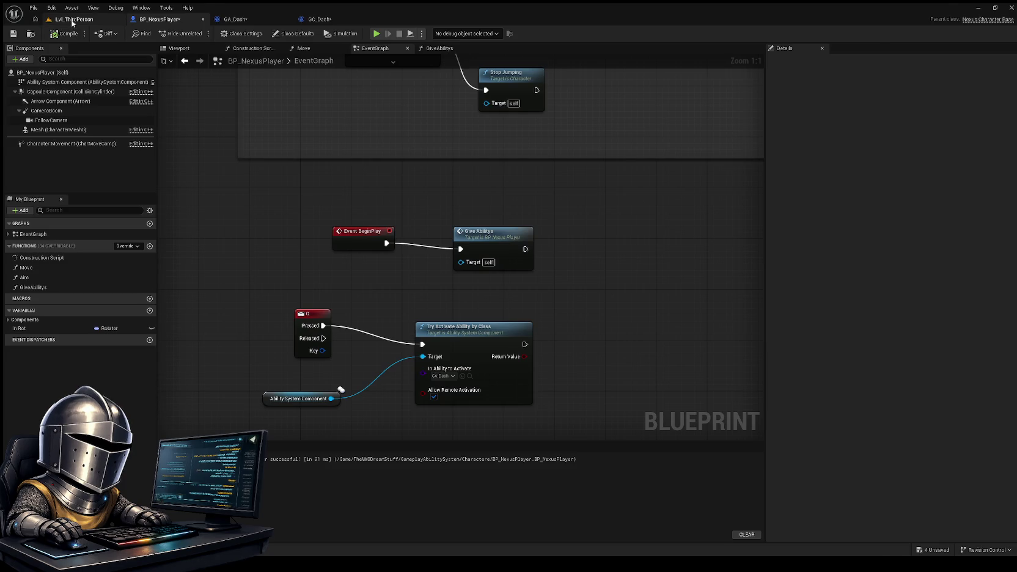
left_click(72, 20)
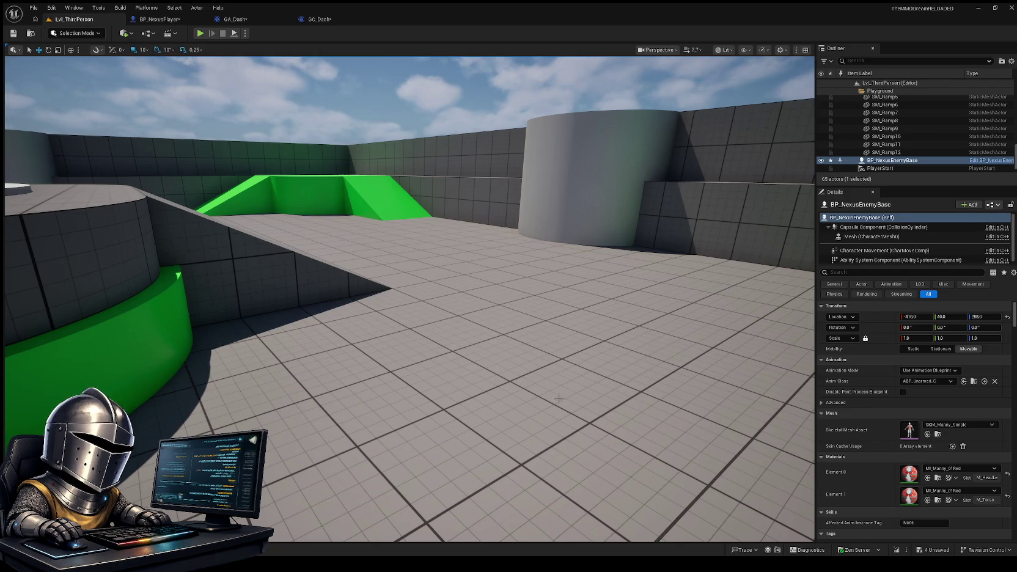
left_click_drag(616, 351, 615, 327)
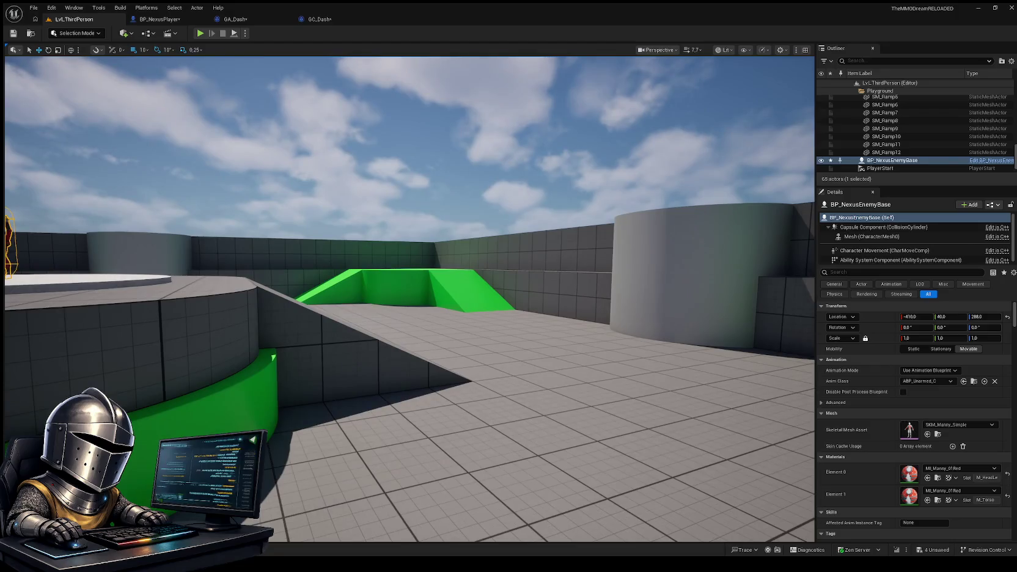